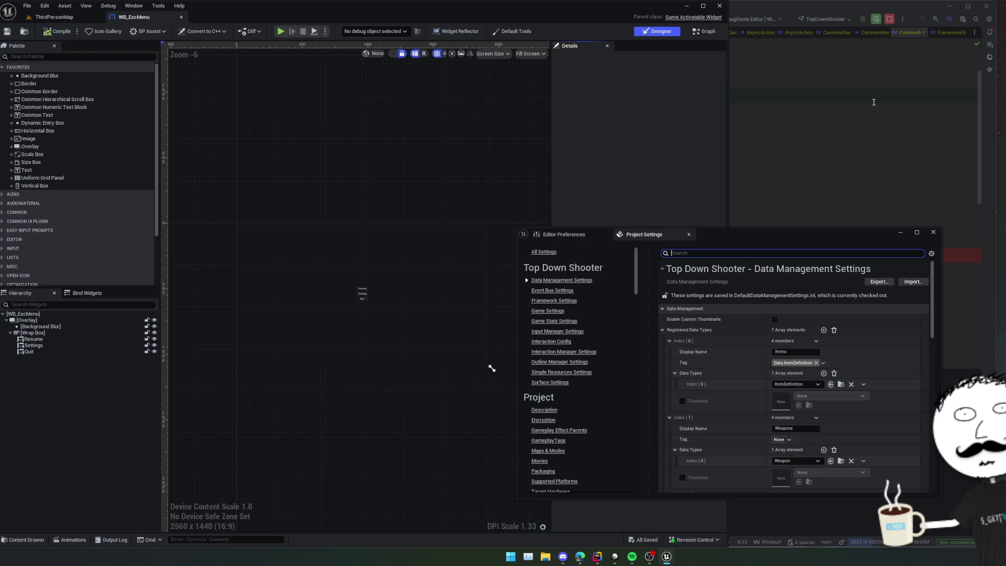
Move Project Settings aside and look over WB_EscMenu's event graph before returning to the Designer.
drag(712, 235, 759, 217)
drag(339, 177, 312, 167)
click(696, 29)
mouse_move(406, 139)
mouse_down()
mouse_move(422, 152)
mouse_move(432, 126)
mouse_move(505, 139)
mouse_move(463, 131)
mouse_up()
click(641, 31)
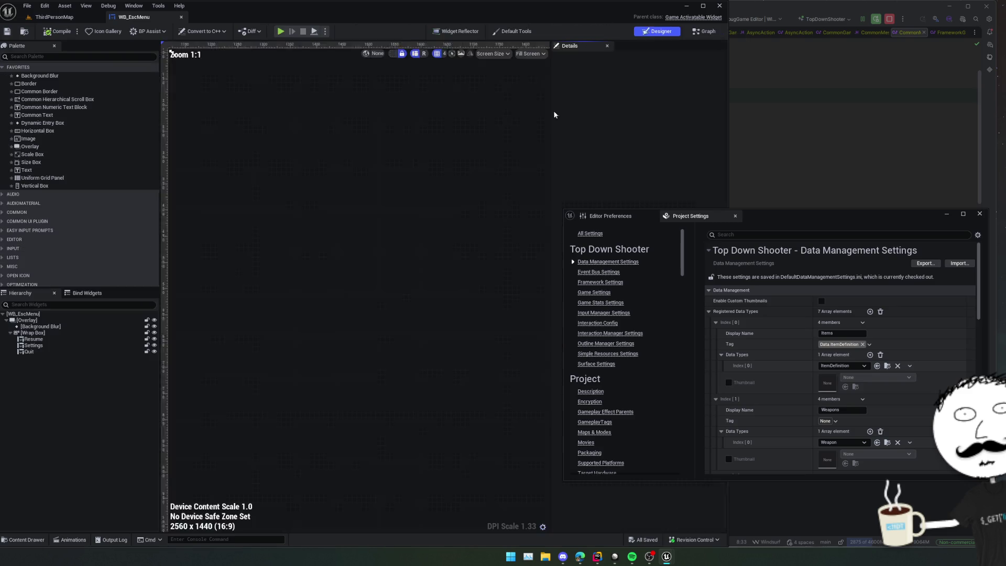
Duplicate the Quit button in the Hierarchy as Quit_1 inside the wrap box.
click(362, 298)
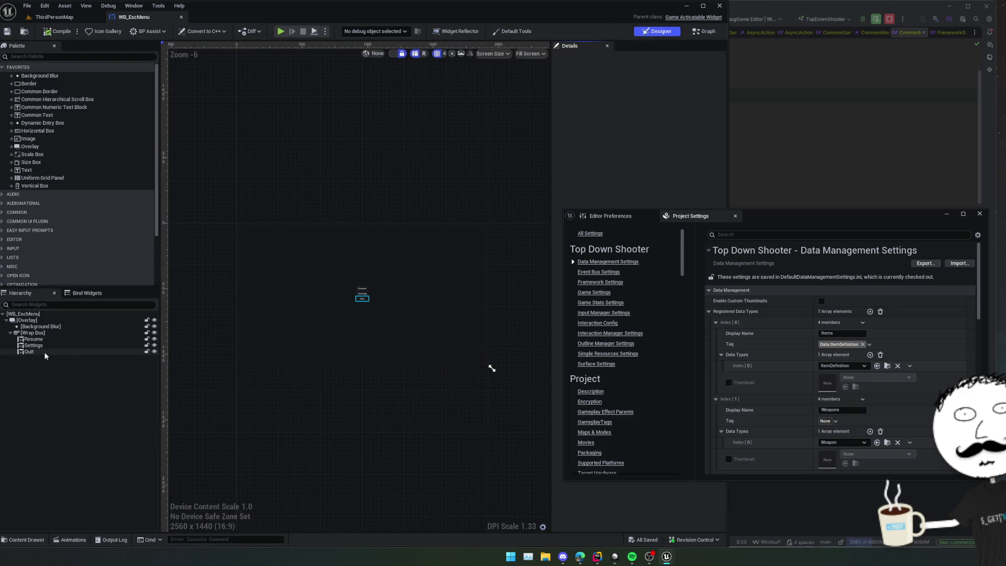
key(ctrl+d)
drag(784, 229, 946, 198)
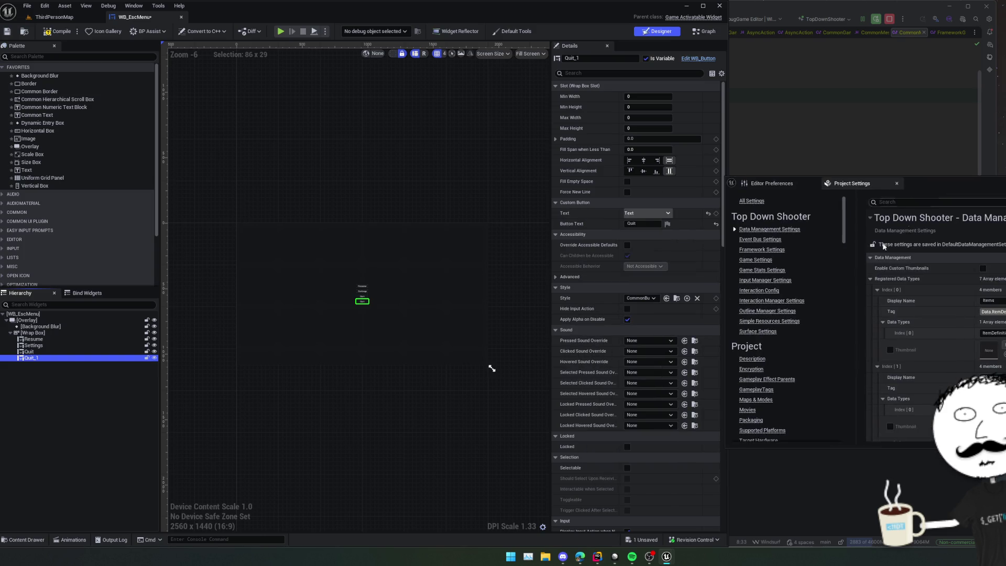
scroll(578, 380, down, 10)
Add an On Clicked event for Quit_1 and search the graph actions for 'show'.
click(644, 419)
click(410, 344)
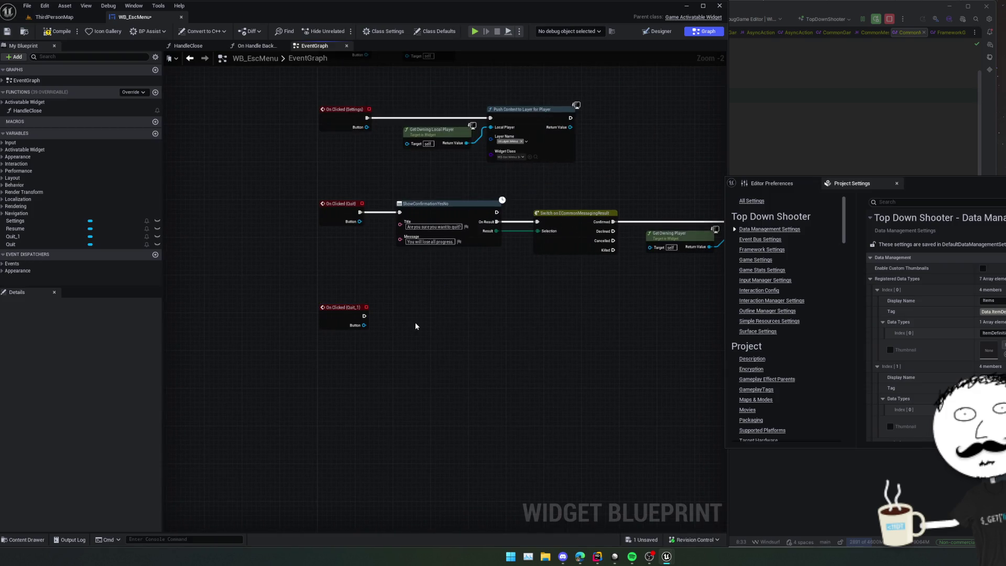
right_click(415, 325)
text(show)
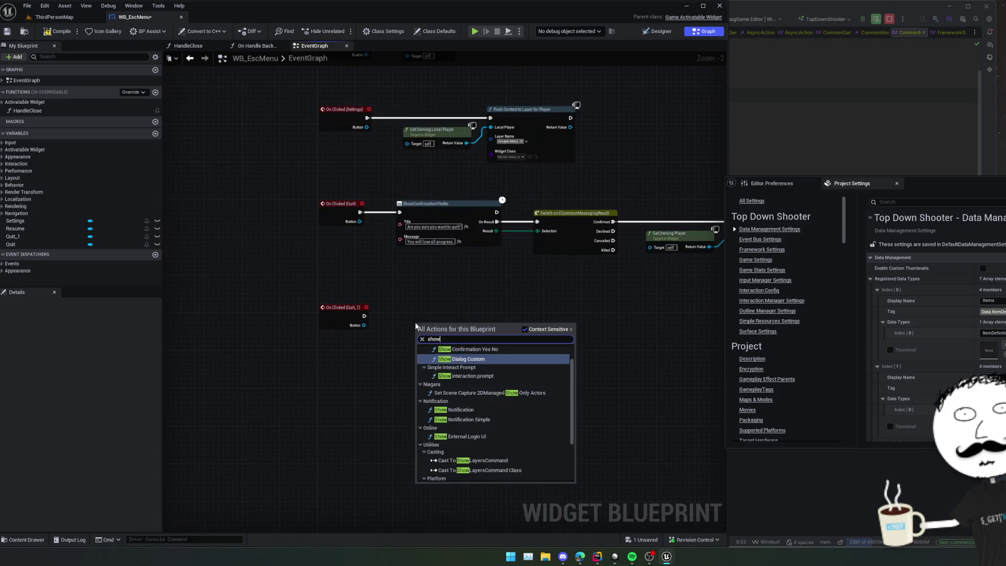
scroll(507, 385, up, 2)
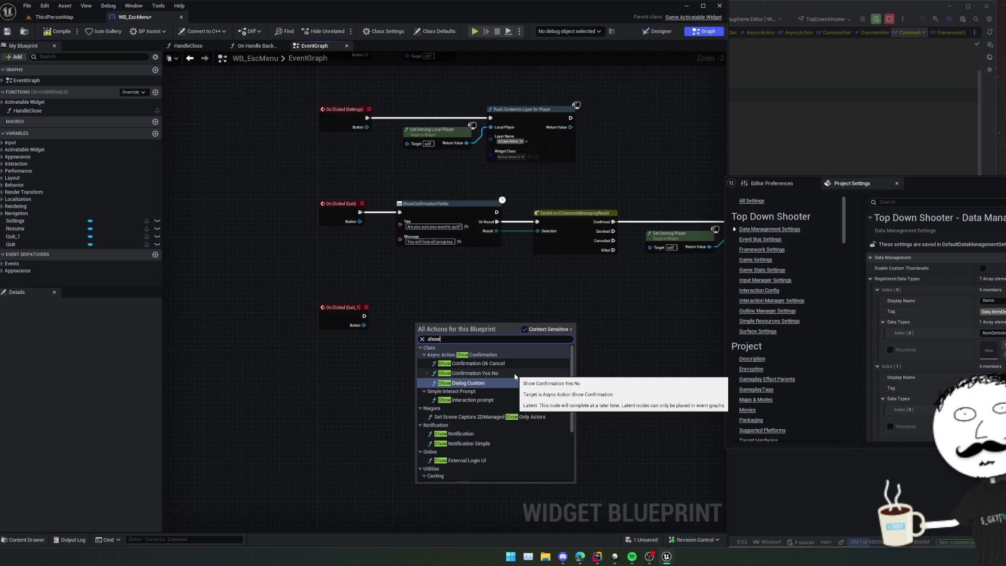
scroll(519, 376, down, 3)
Search the actions for 'error', close the menu without adding anything, and return to Rider.
key(ctrl+a)
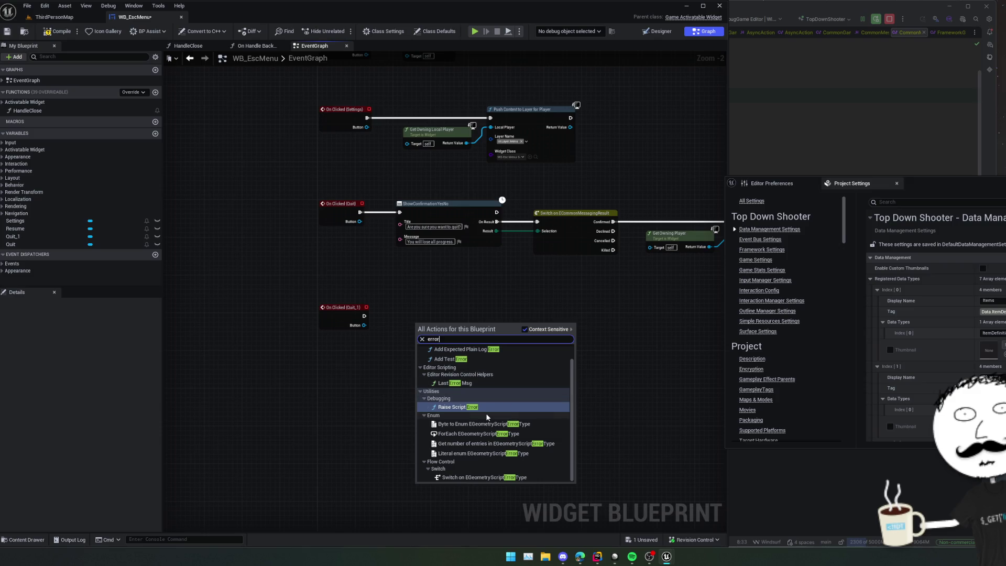
text(error)
scroll(521, 358, down, 1)
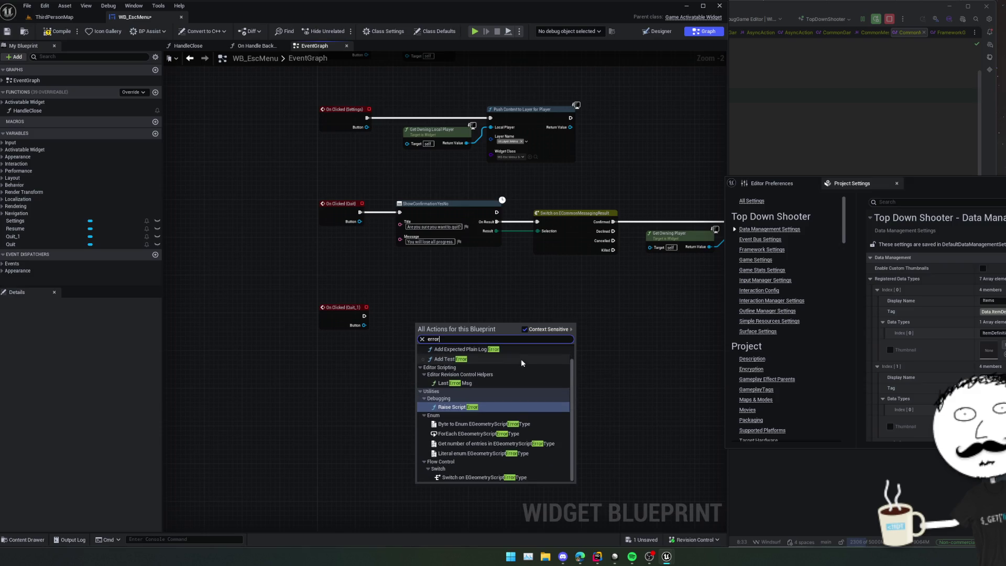
click(848, 173)
click(848, 173)
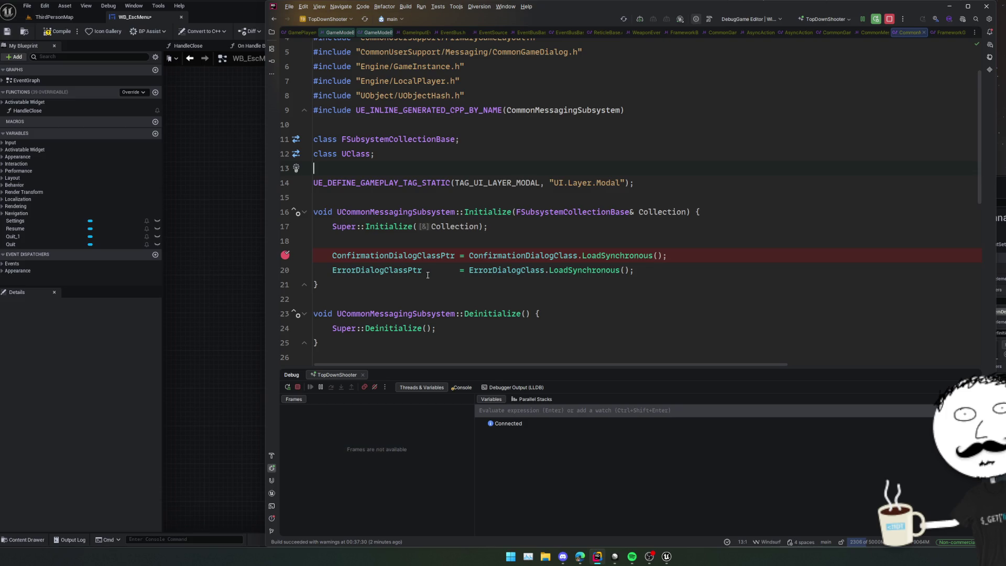
In the messaging subsystem header, follow ShowError to its call site and inspect the MatchesTag check.
key(ctrl+b)
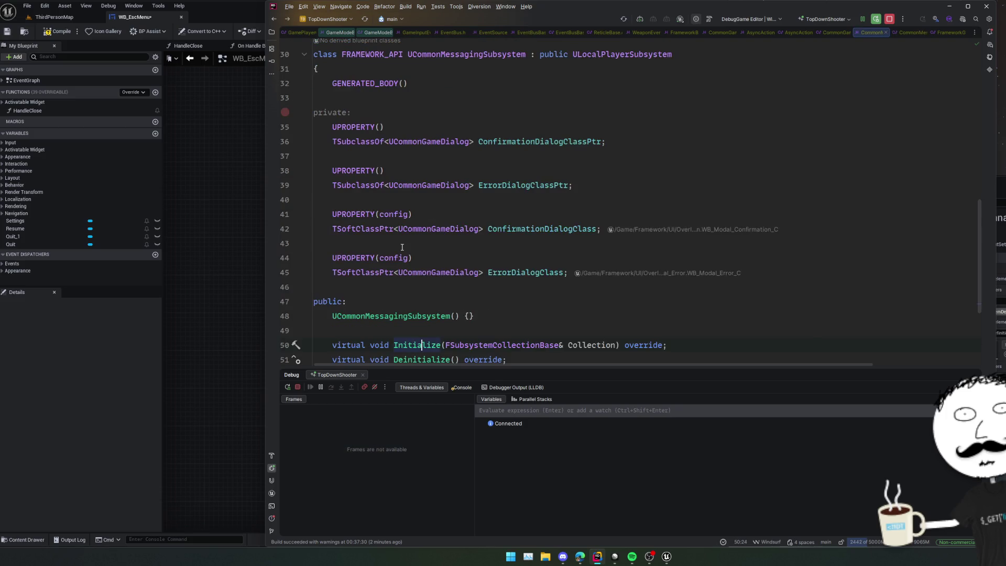
scroll(406, 314, down, 2)
click(409, 345)
ctrl+click(409, 346)
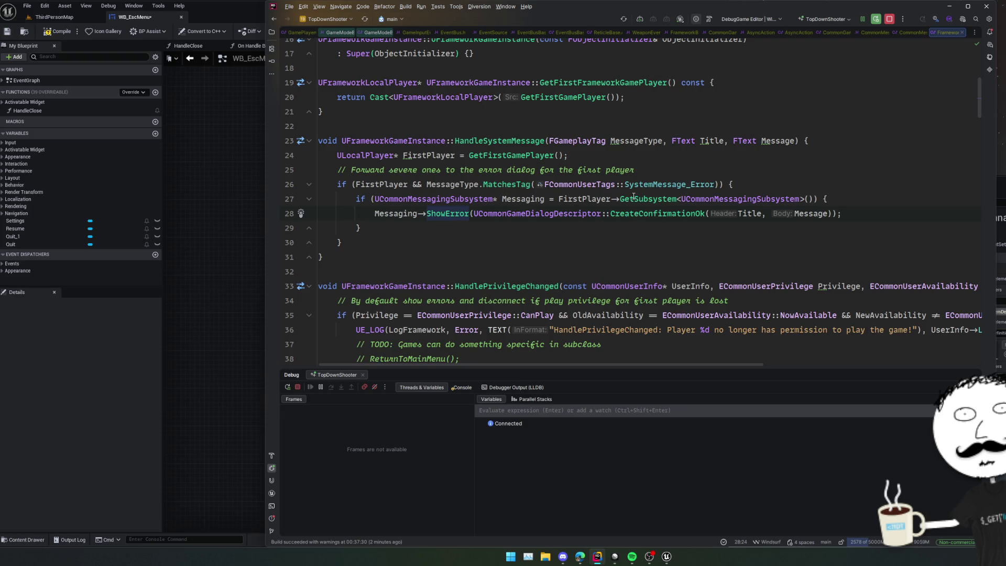
click(511, 184)
click(632, 213)
key(Down)
drag(681, 369, 664, 425)
Review the HandleSystemMessage code and highlight every occurrence of UCommonMessagingSubsystem.
click(532, 270)
scroll(532, 267, up, 3)
click(529, 213)
scroll(564, 242, down, 2)
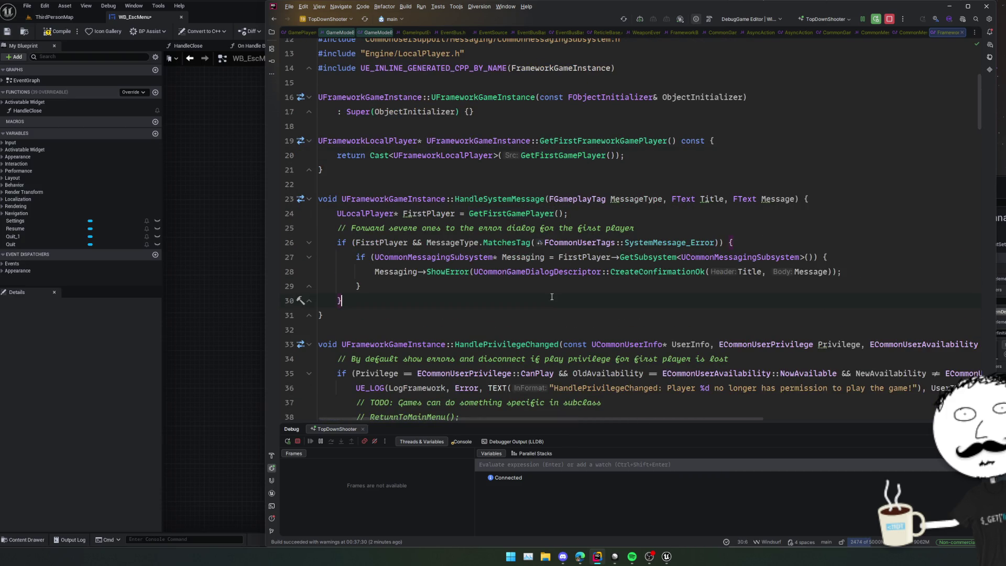
click(518, 187)
click(445, 256)
Jump between the ShowError definition and declaration, then review the ShowConfirmation call site.
ctrl+click(464, 272)
scroll(445, 239, up, 3)
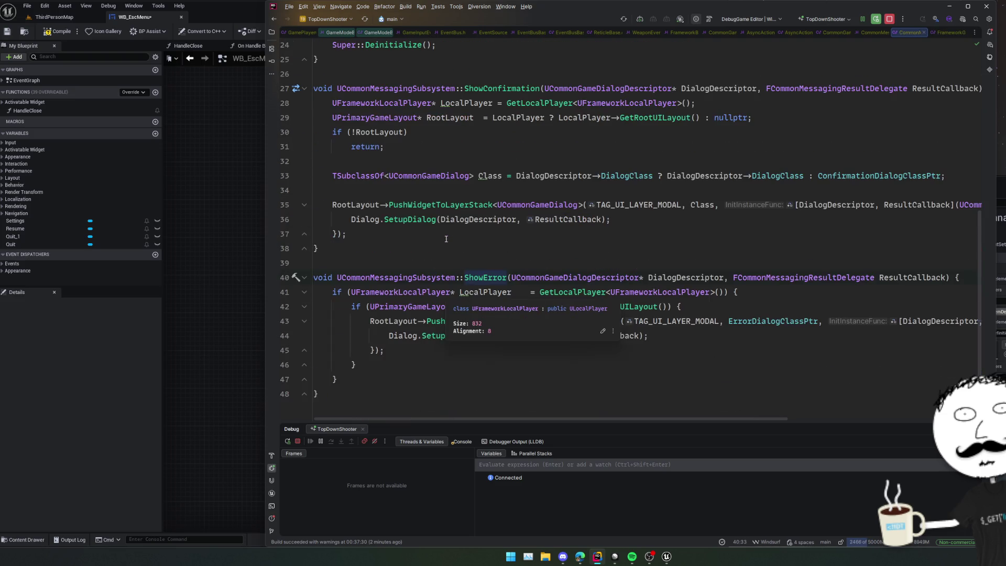
ctrl+click(493, 337)
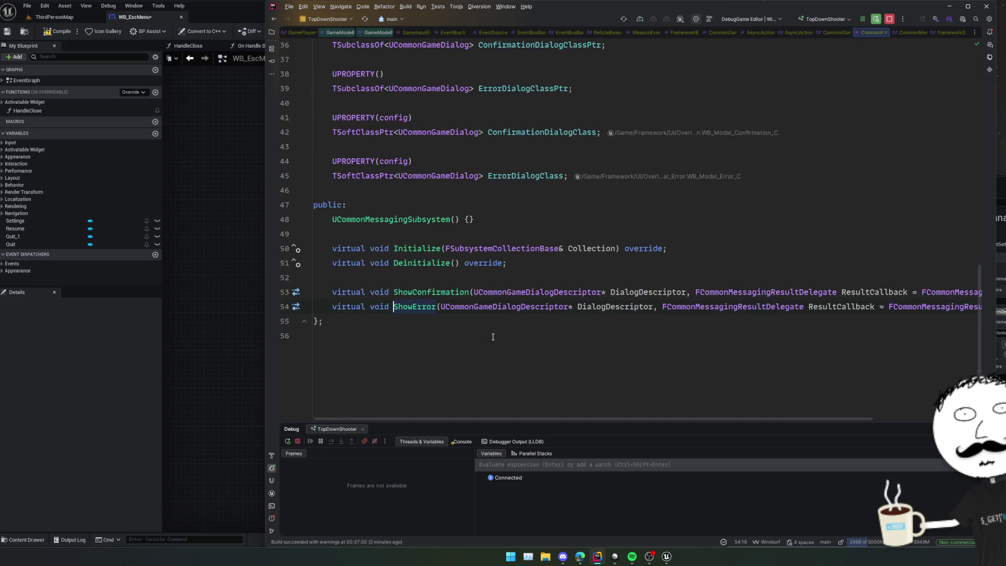
ctrl+click(444, 291)
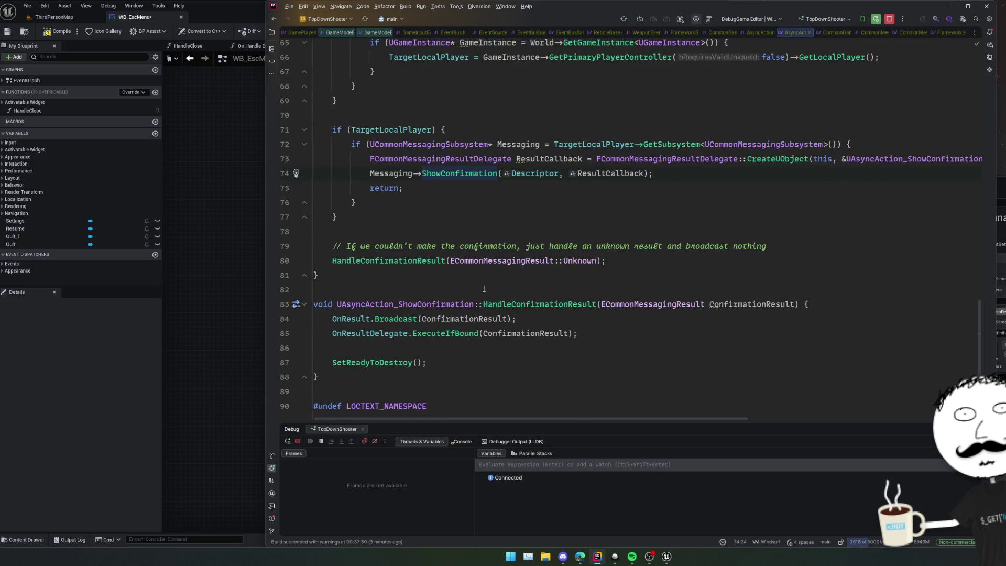
scroll(484, 289, up, 2)
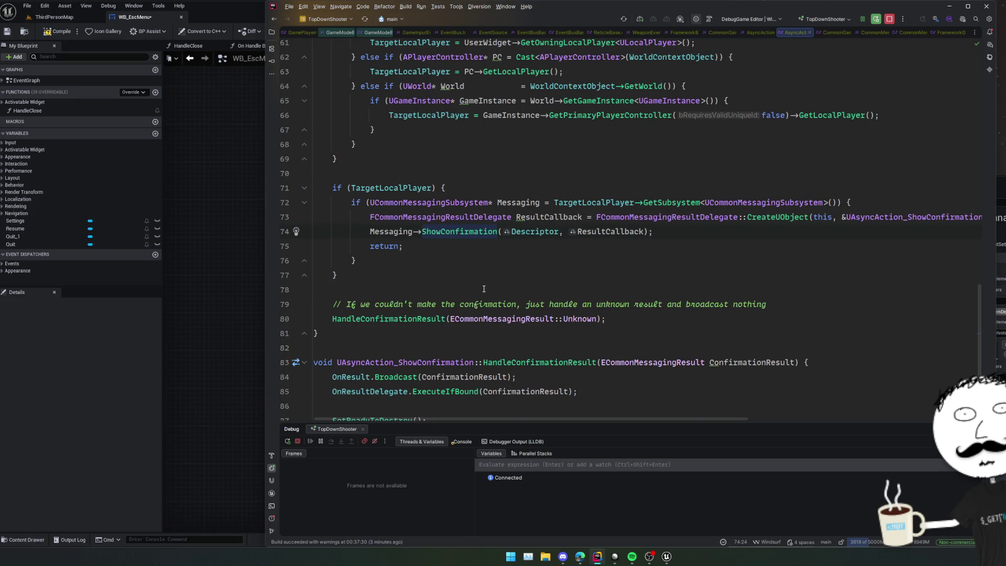
scroll(484, 288, up, 5)
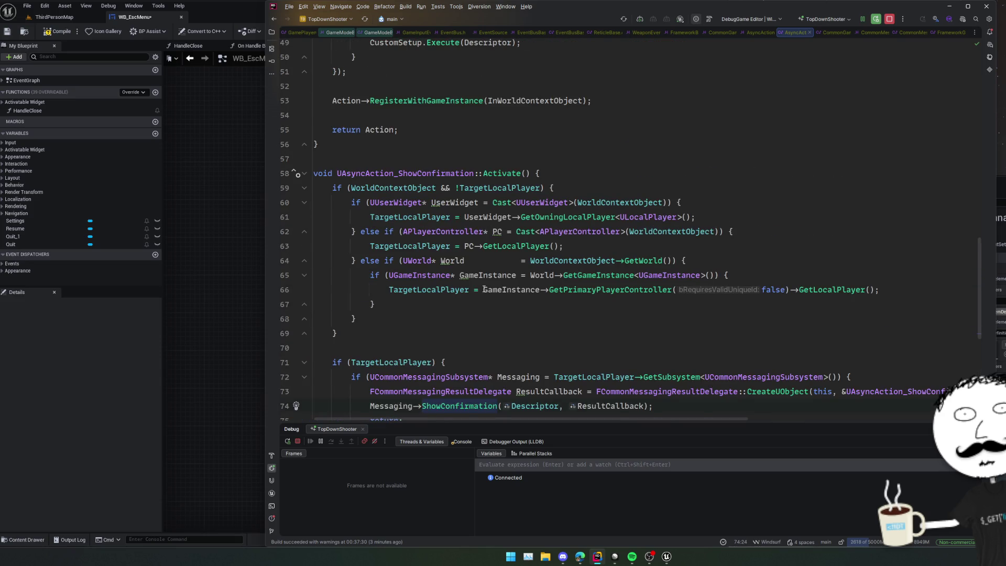
scroll(484, 289, down, 3)
click(548, 362)
click(492, 289)
scroll(494, 289, up, 3)
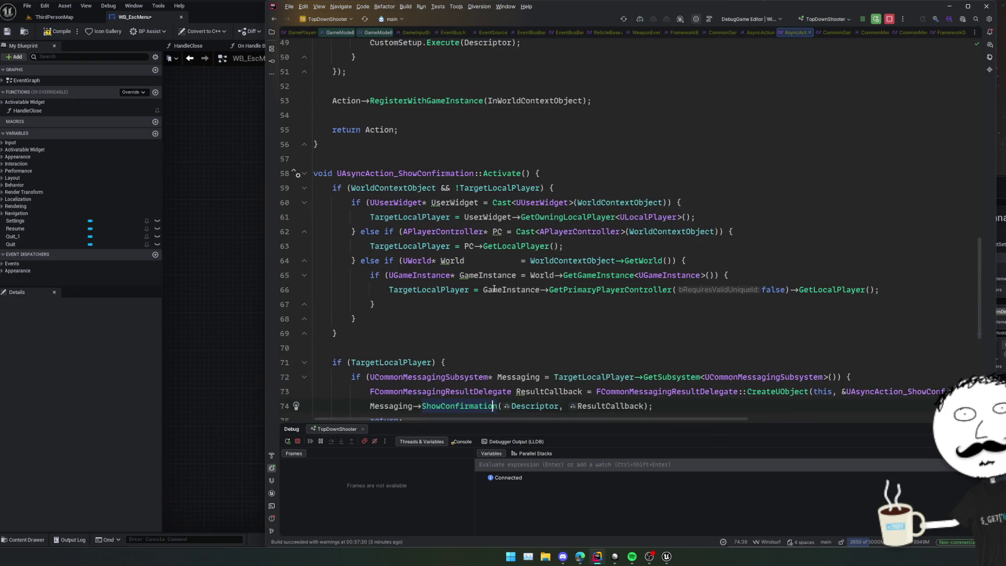
Go to the UAsyncAction_ShowConfirmation class declaration and glance at its usages.
ctrl+click(424, 174)
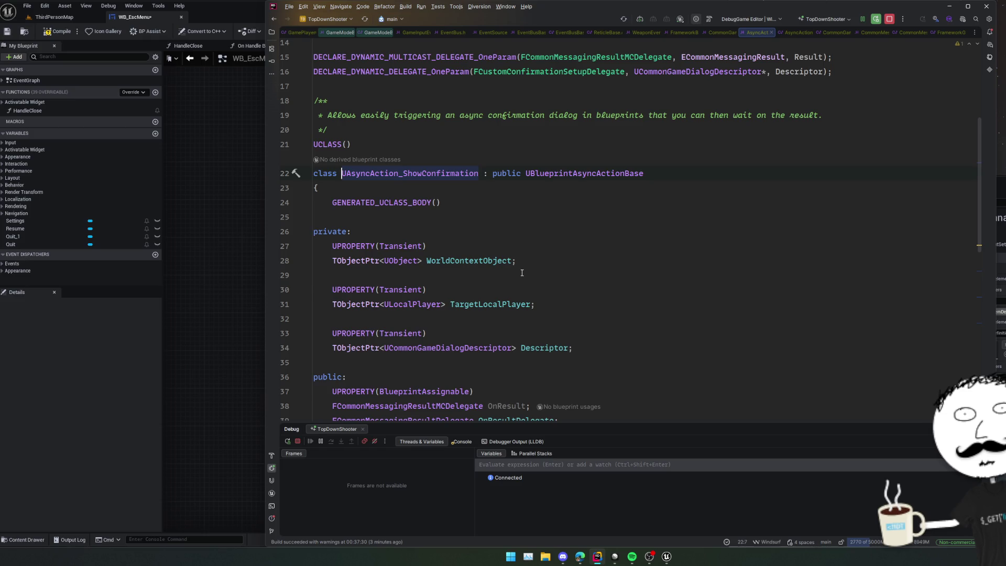
ctrl+click(439, 174)
key(Escape)
Locate the open header in the Solution tree, then bring up Unreal's graph action list.
click(271, 32)
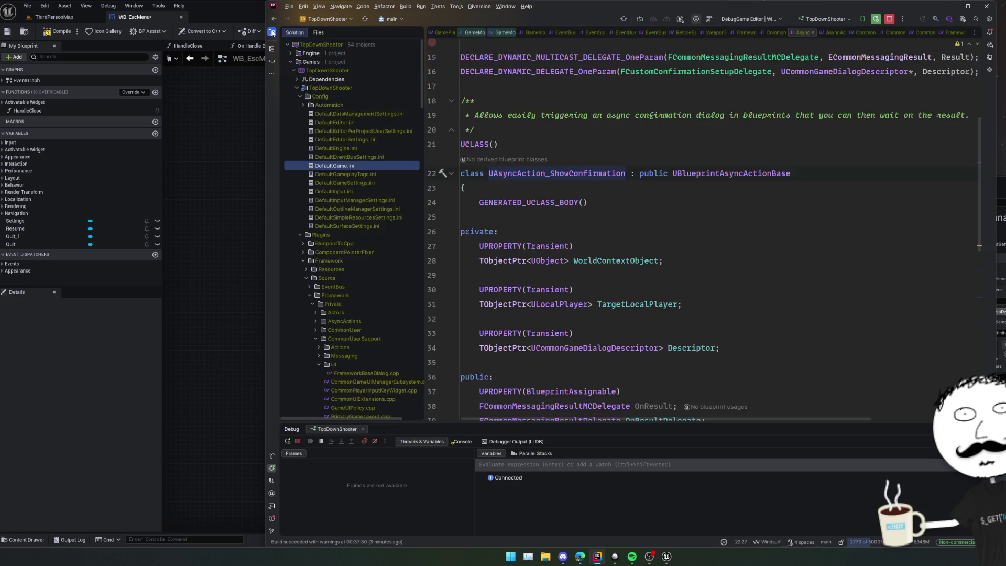
click(374, 33)
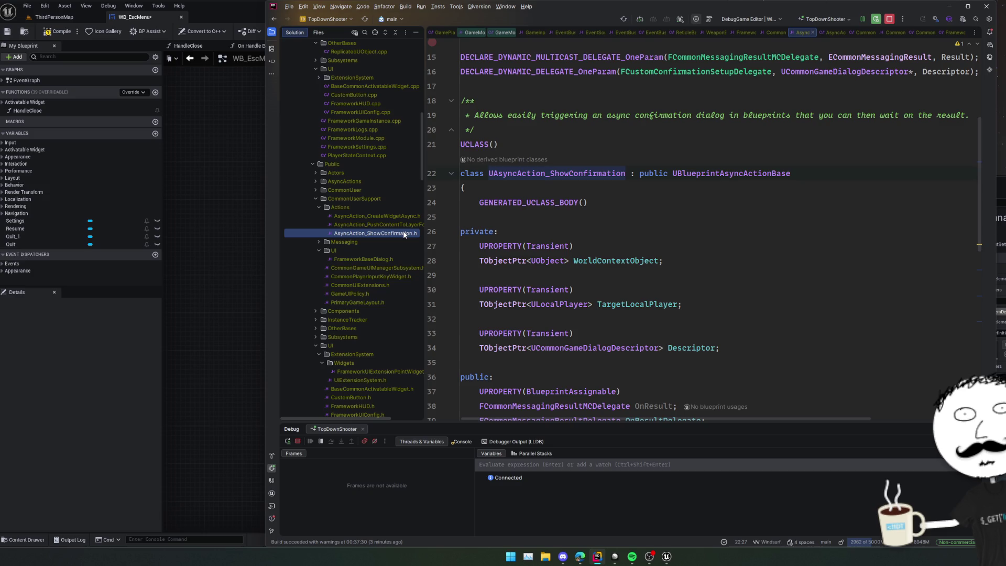
scroll(629, 244, down, 2)
scroll(629, 244, up, 2)
scroll(634, 226, right, 3)
scroll(633, 227, left, 3)
scroll(634, 226, down, 3)
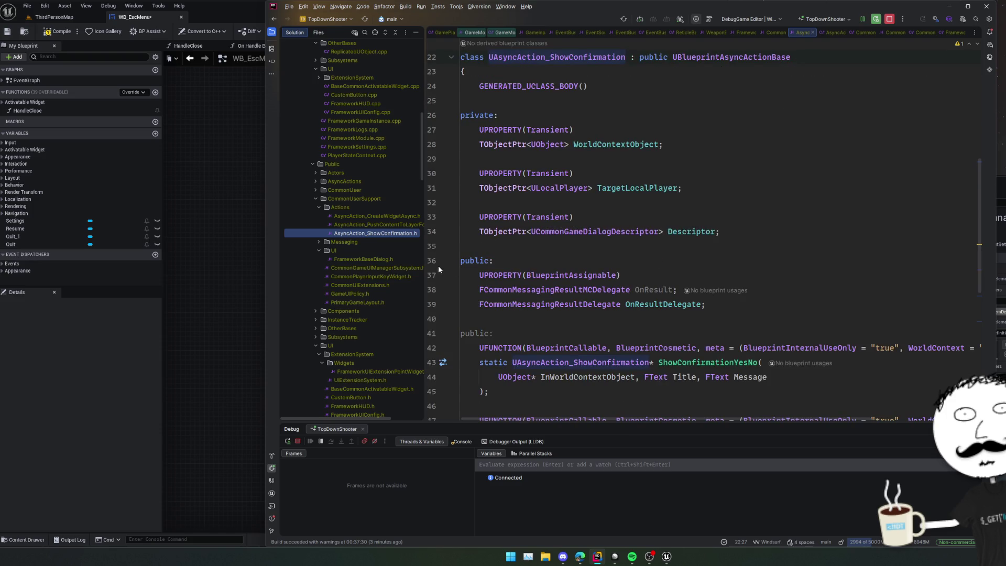
click(205, 270)
right_click(442, 335)
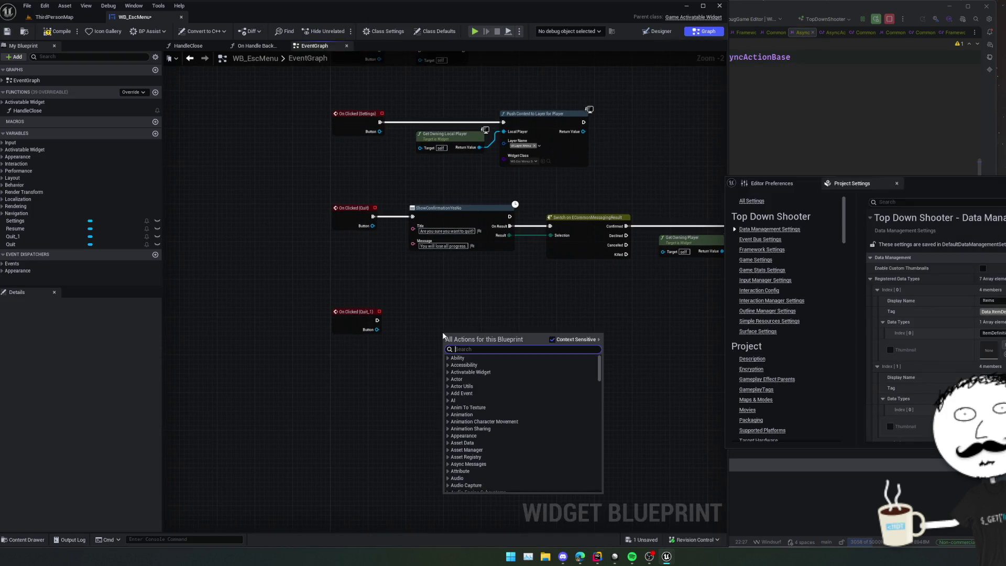
Place a Show Dialog Custom node from a 'show' search, delete it, and return to Rider.
text(show)
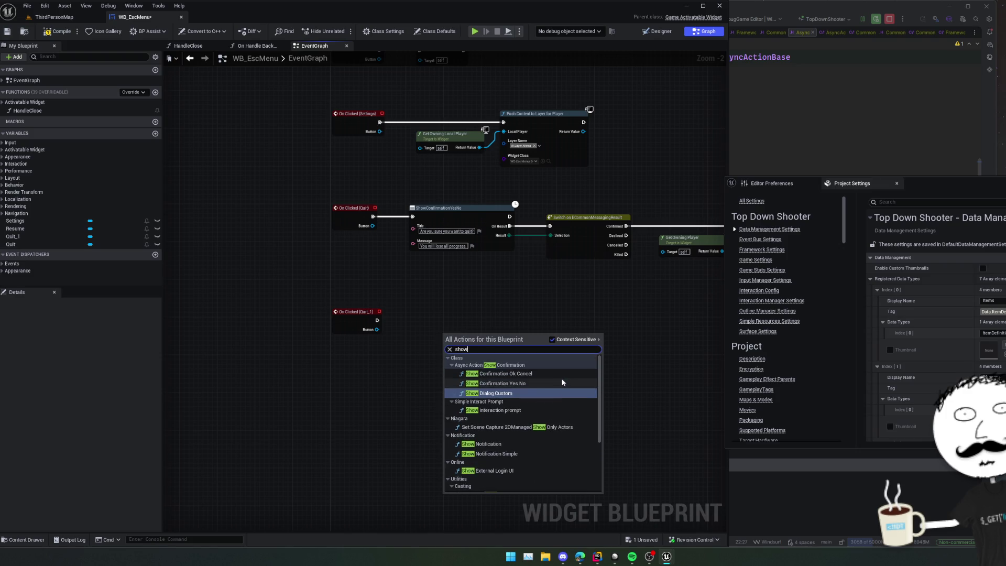
click(511, 393)
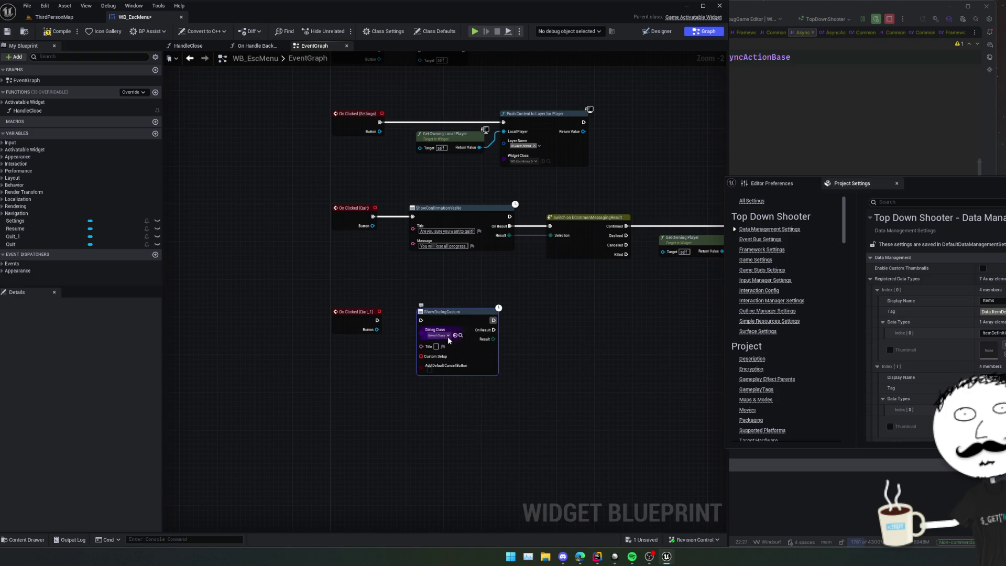
scroll(467, 377, up, 2)
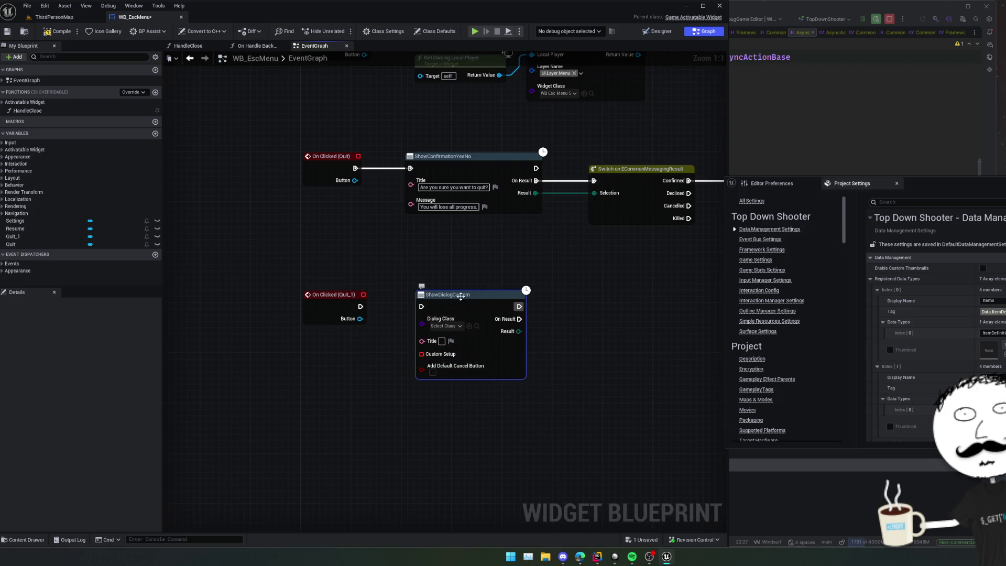
key(Delete)
click(802, 130)
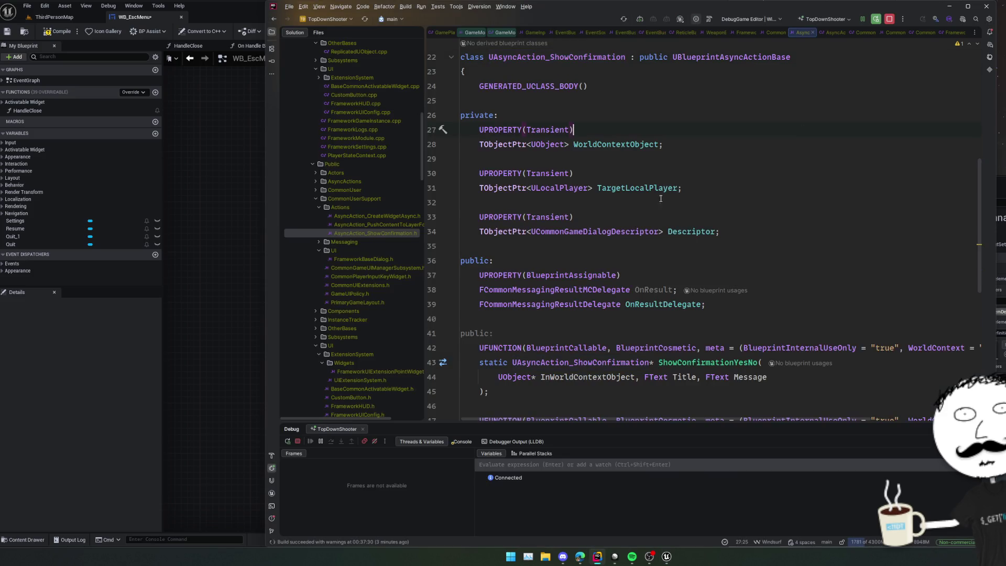
Review the header's declarations and open the code actions for ShowConfirmationOkCancel.
click(787, 216)
scroll(787, 220, down, 3)
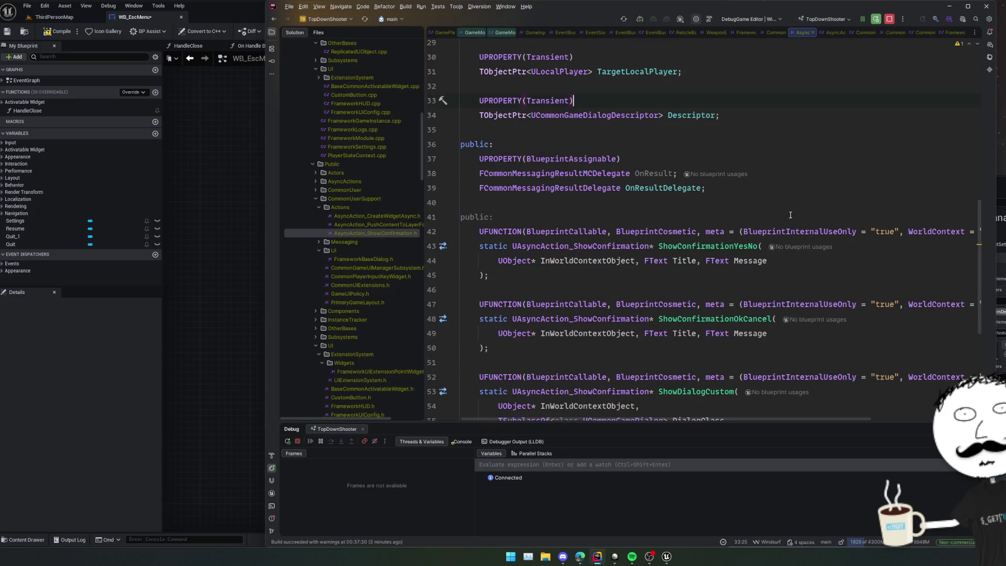
scroll(785, 233, down, 2)
click(731, 297)
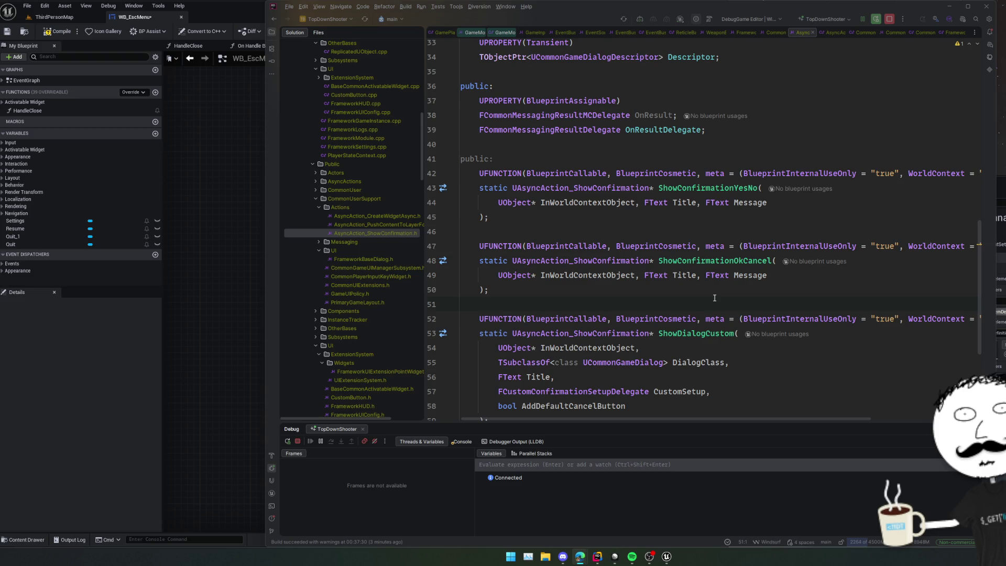
right_click(718, 264)
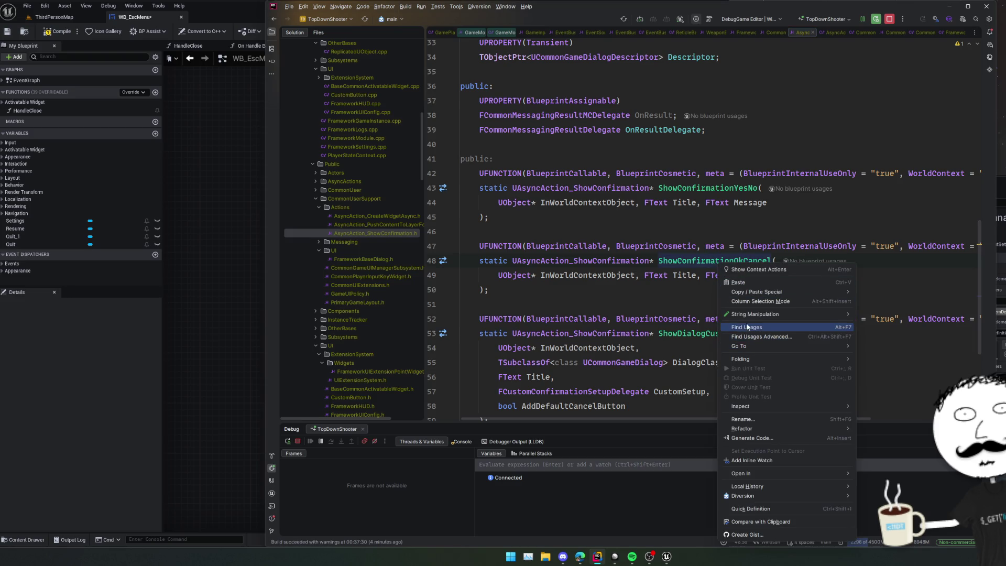
key(Escape)
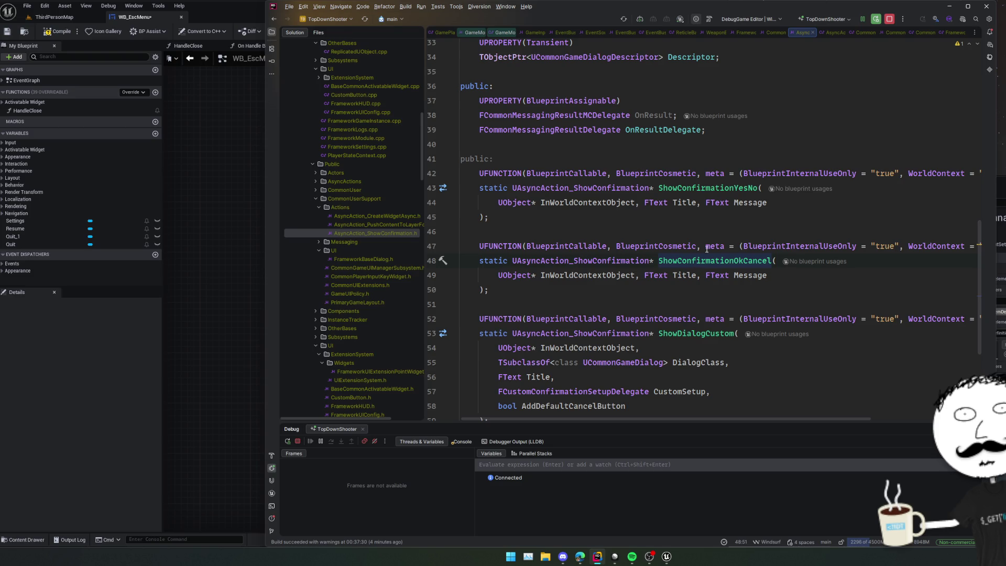
right_click(703, 257)
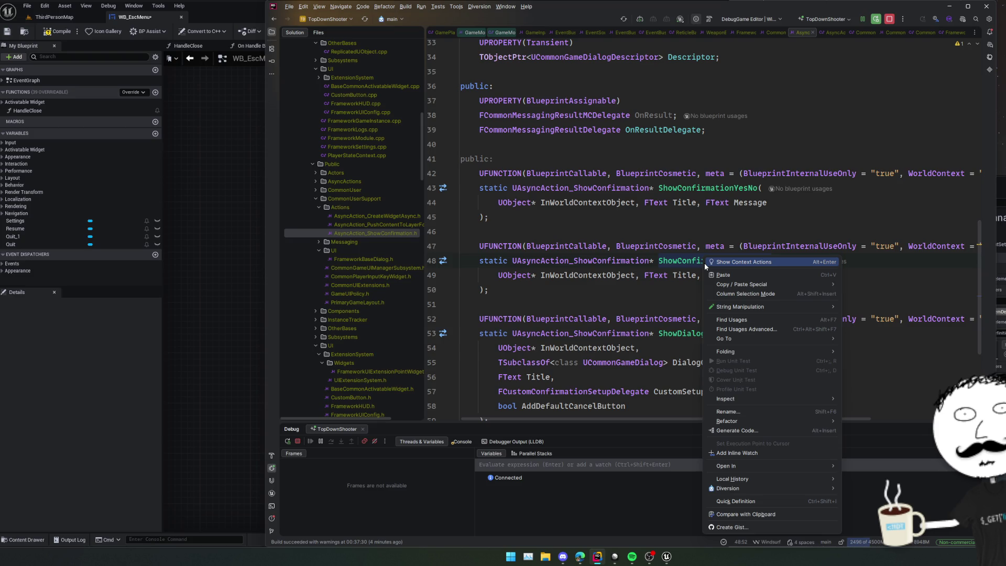
click(656, 289)
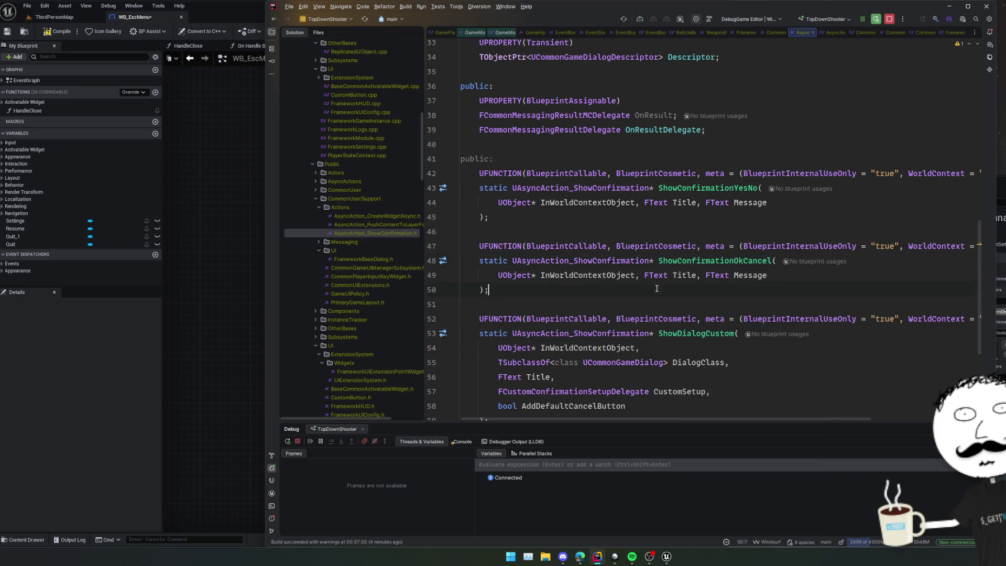
View ShowConfirmationOkCancel's .cpp implementation, then move on to ShowDialogCustom.
ctrl+click(684, 260)
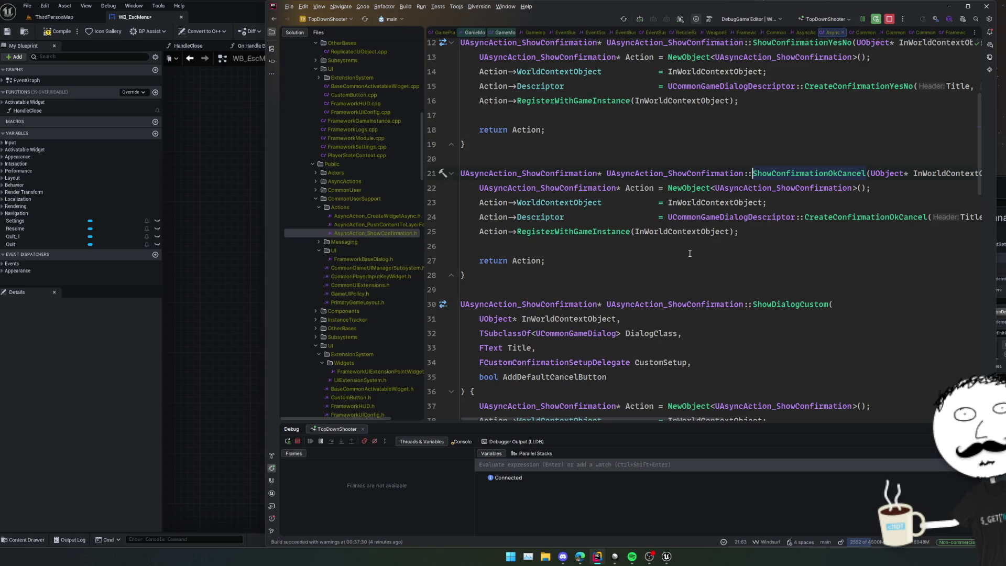
click(635, 256)
scroll(636, 255, down, 3)
scroll(615, 244, up, 3)
key(ctrl+alt+Left)
key(ctrl+alt+Left)
key(ctrl+alt+Left)
key(ctrl+alt+Left)
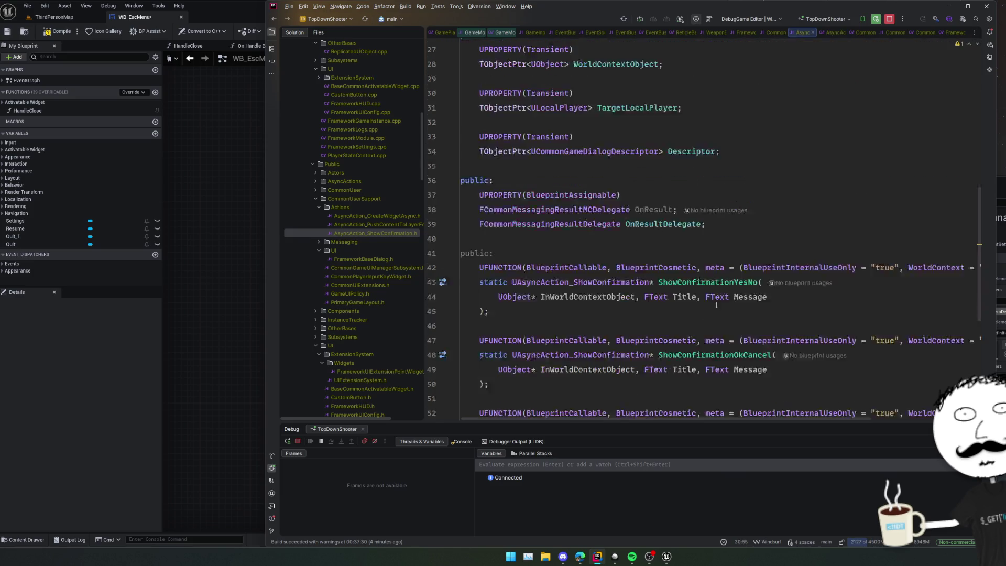
scroll(711, 278, down, 2)
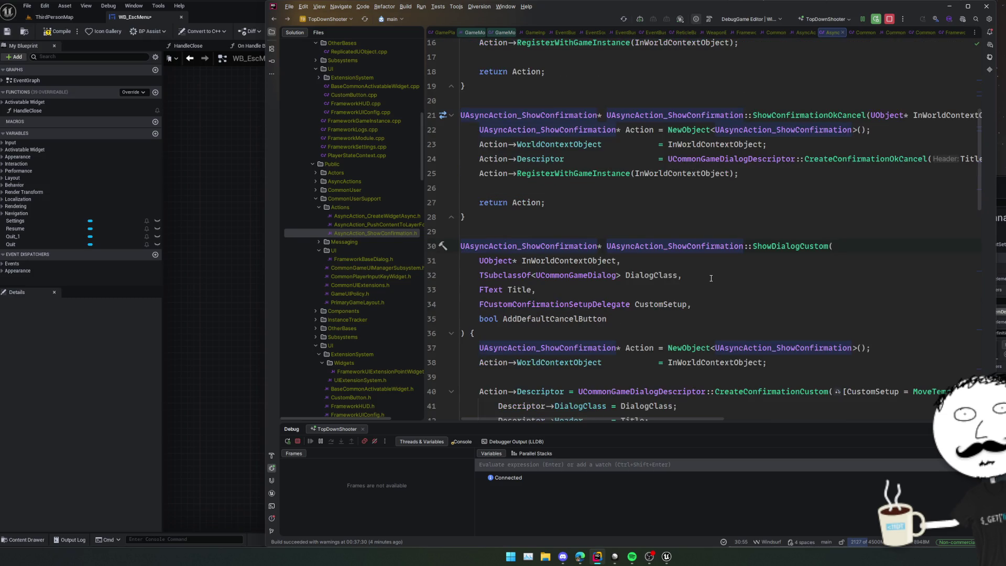
ctrl+click(782, 246)
scroll(734, 251, up, 3)
Duplicate the ShowConfirmationOkCancel declaration and rename the copy ShowError.
click(716, 202)
drag(586, 313, 460, 257)
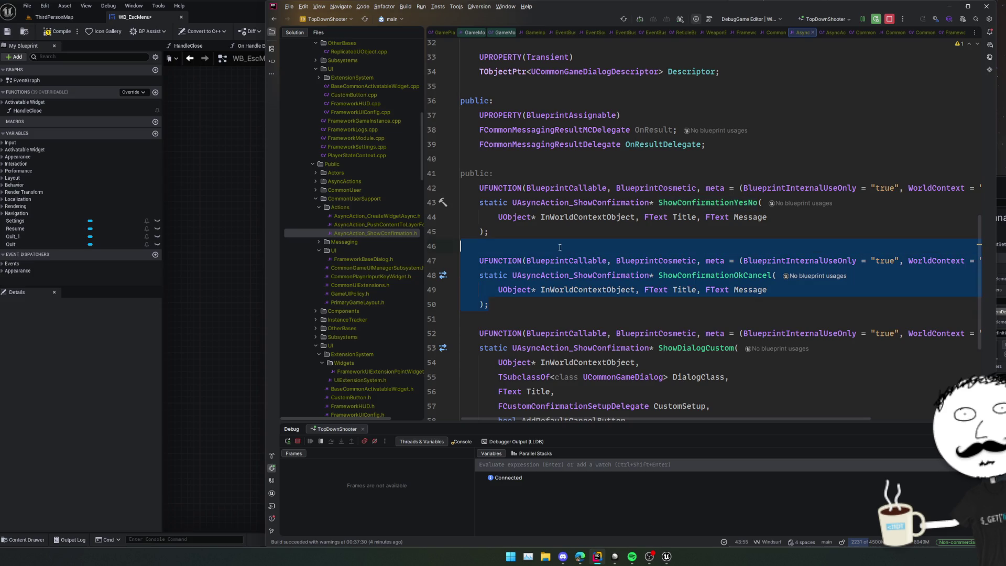
key(ctrl+d)
double_click(707, 336)
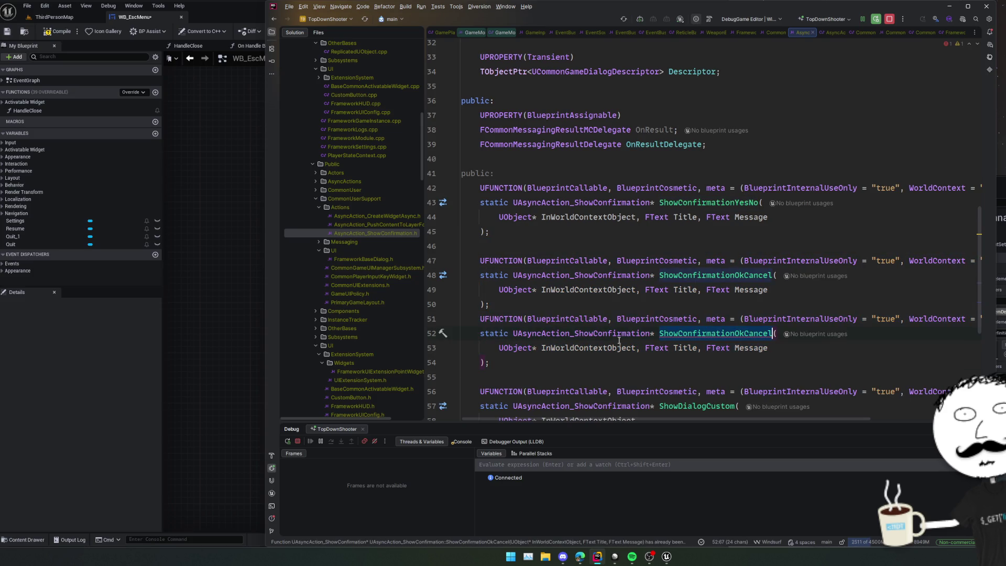
scroll(626, 318, down, 2)
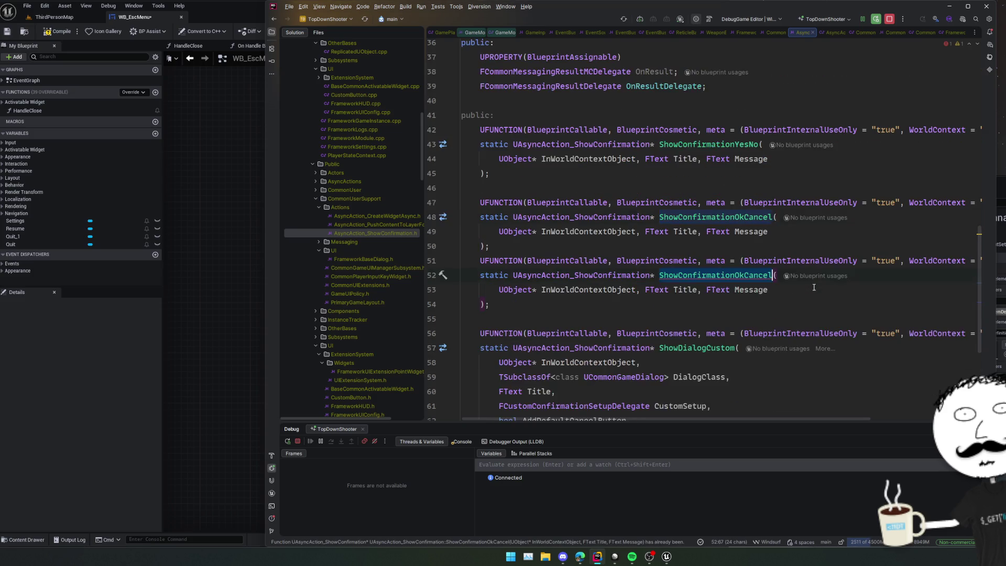
text(ShowError)
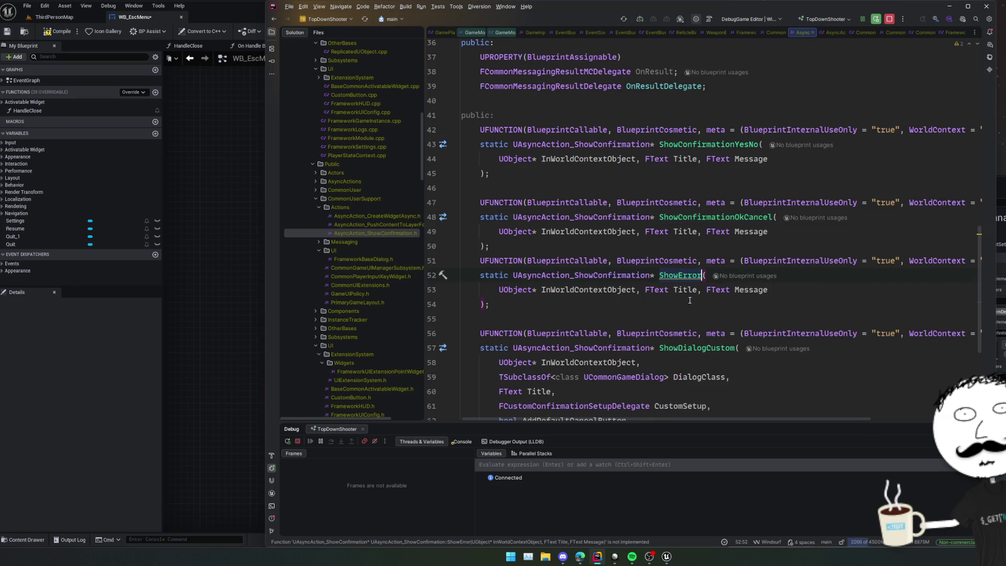
Generate ShowError's definition in the .cpp and accept the suggested body.
click(679, 276)
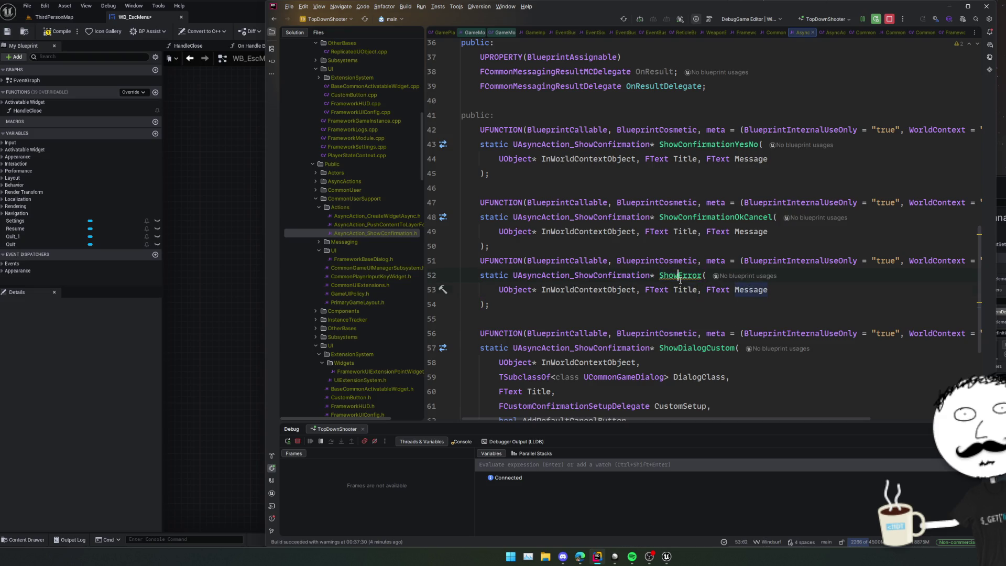
key(alt+Return)
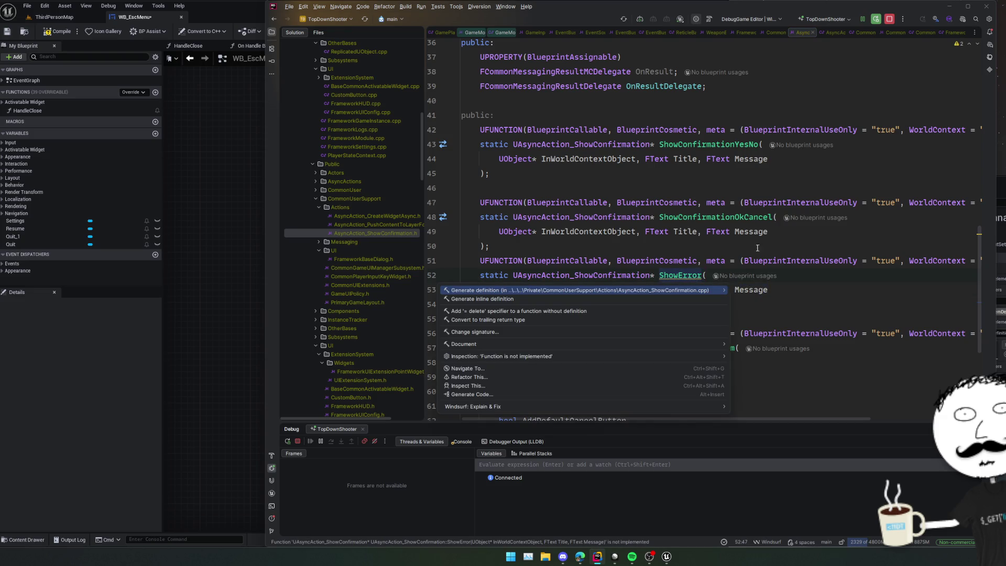
scroll(733, 261, right, 5)
scroll(761, 247, left, 5)
key(Return)
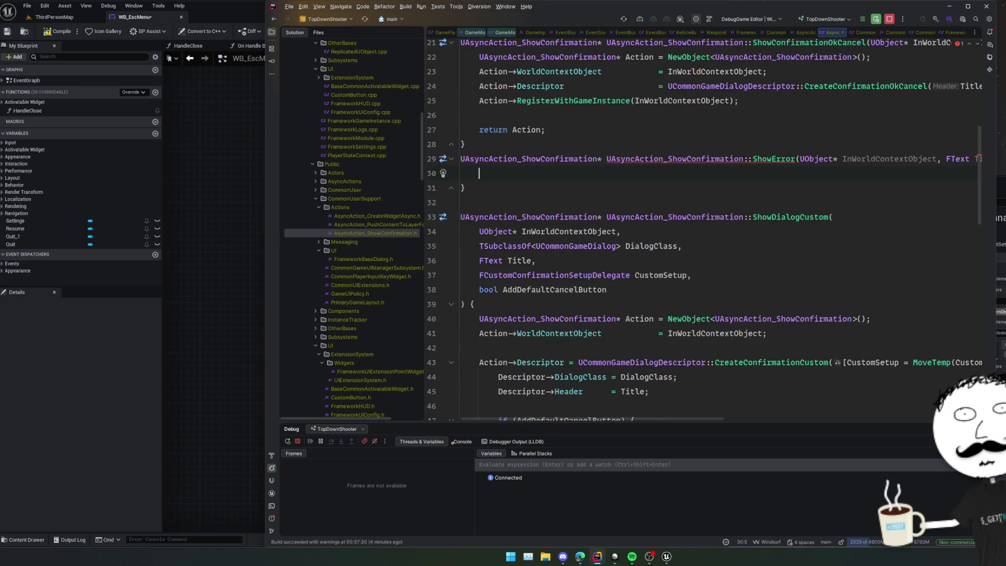
scroll(736, 258, up, 2)
key(Tab)
double_click(846, 263)
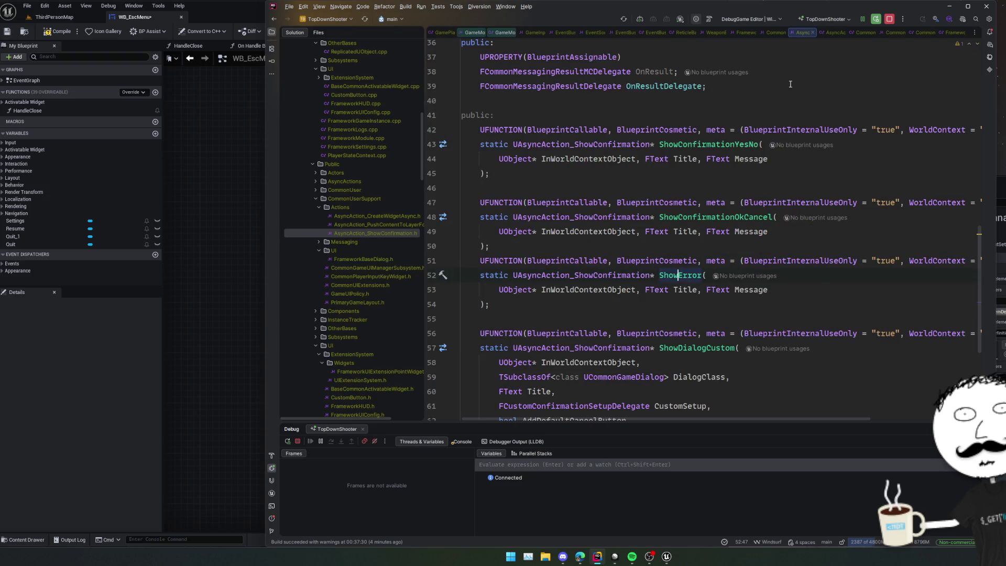
Browse the CommonGameDialog header and CommonGameDialog.cpp.
key(ctrl+Tab)
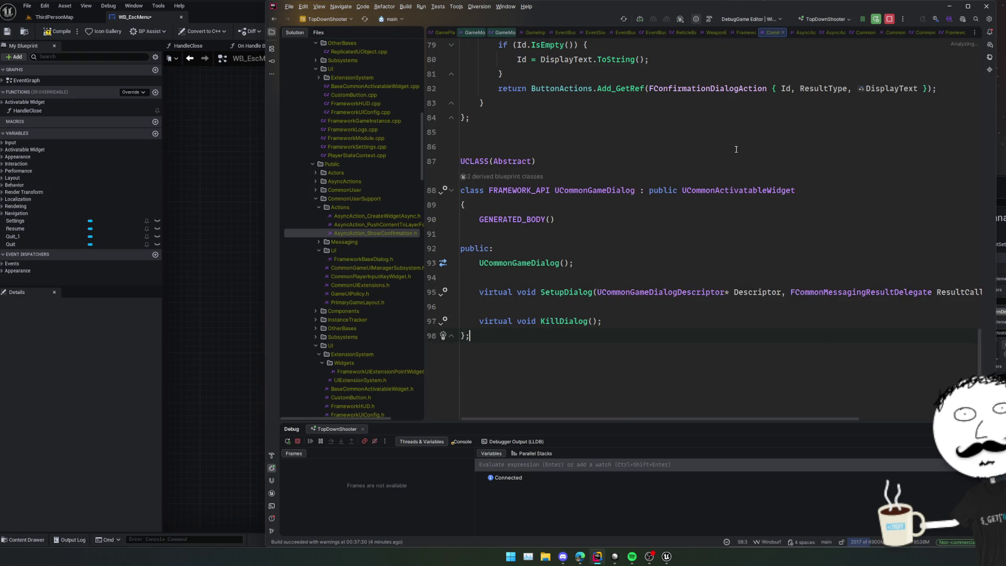
scroll(443, 33, down, 5)
scroll(443, 32, down, 4)
click(675, 32)
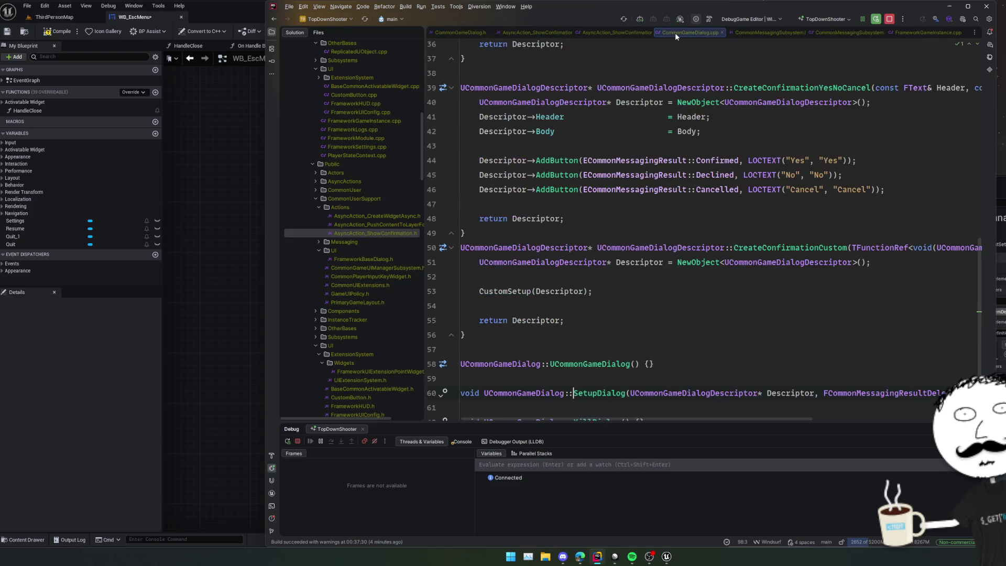
scroll(655, 169, down, 3)
scroll(655, 169, up, 3)
scroll(655, 169, up, 3)
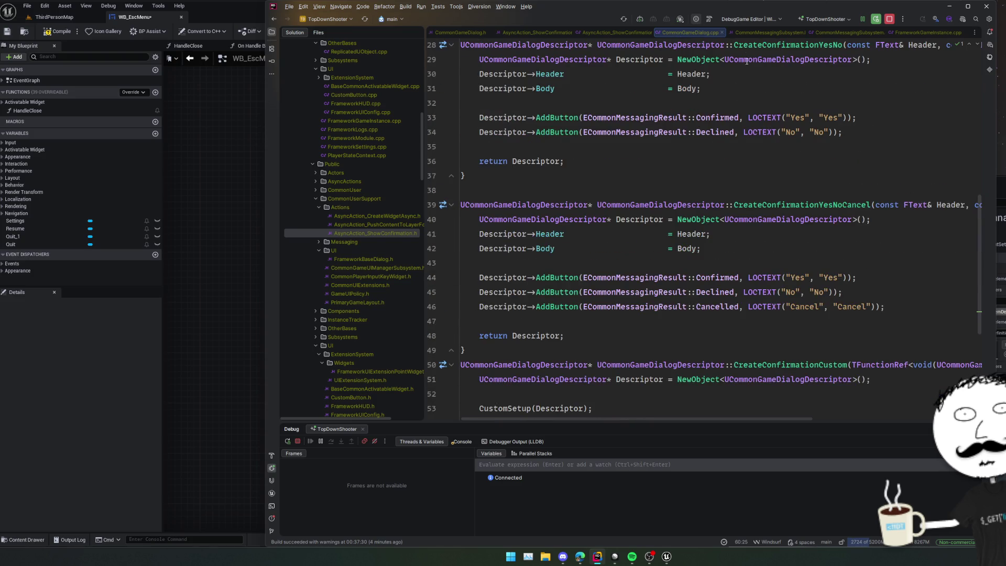
In the CommonMessagingSubsystem header, find usages of ShowConfirmation and ShowError, opening FrameworkGameInstance.cpp.
click(766, 33)
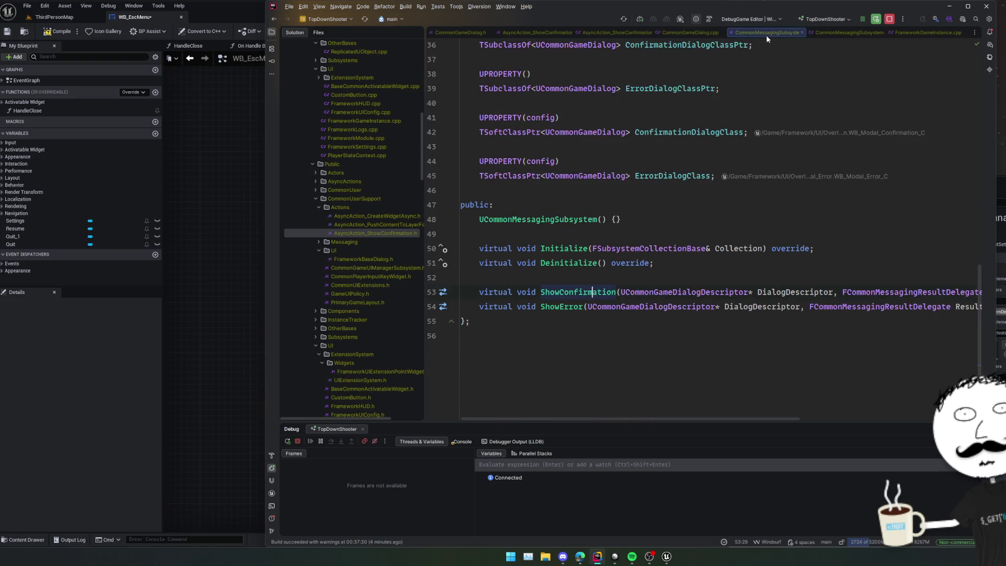
ctrl+click(582, 292)
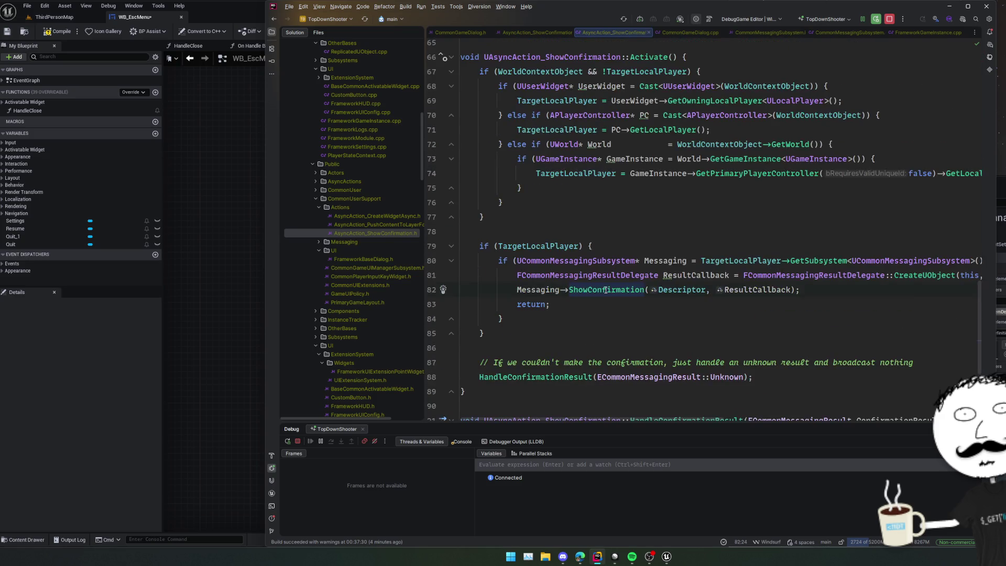
scroll(609, 323, right, 10)
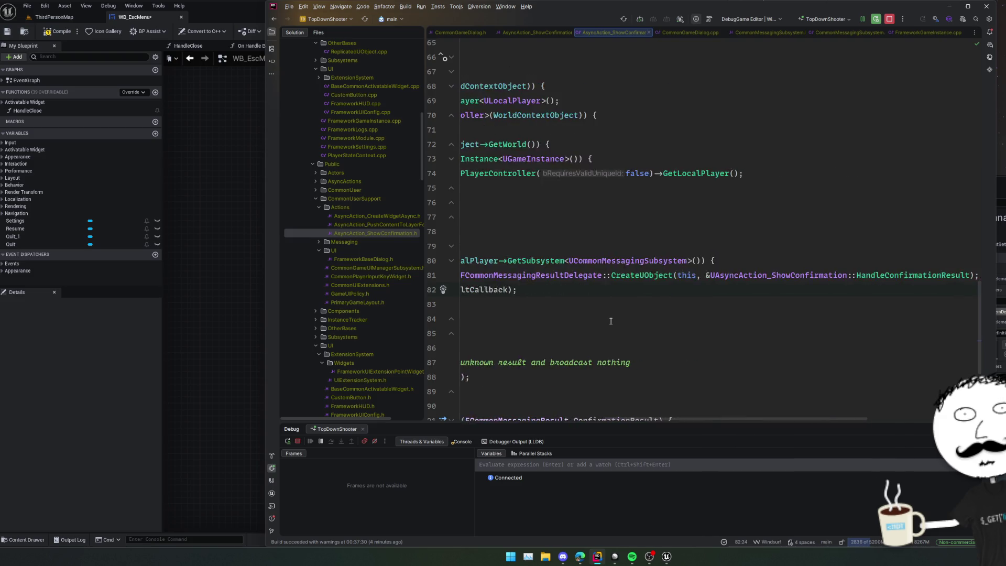
scroll(610, 321, left, 10)
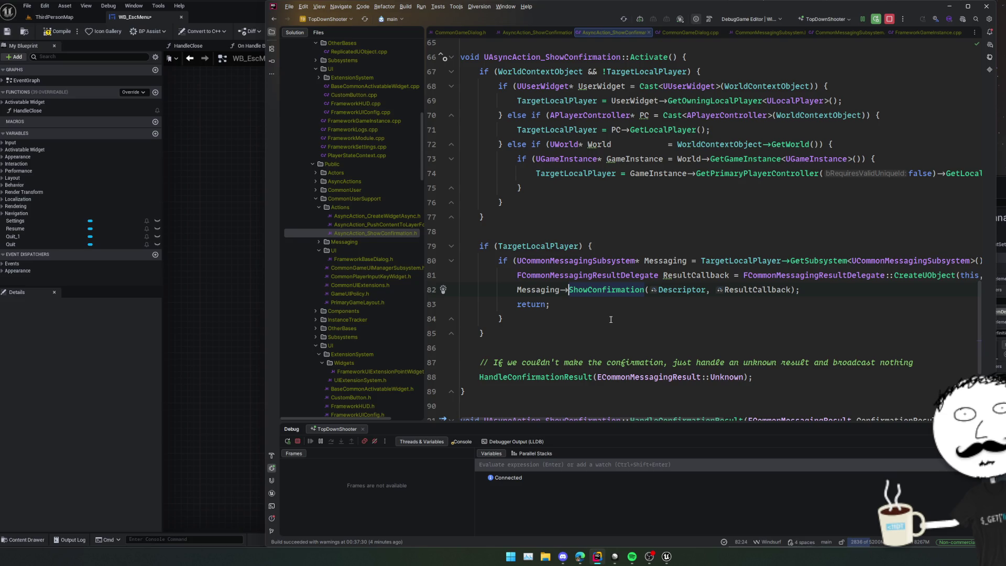
ctrl+click(644, 296)
double_click(576, 307)
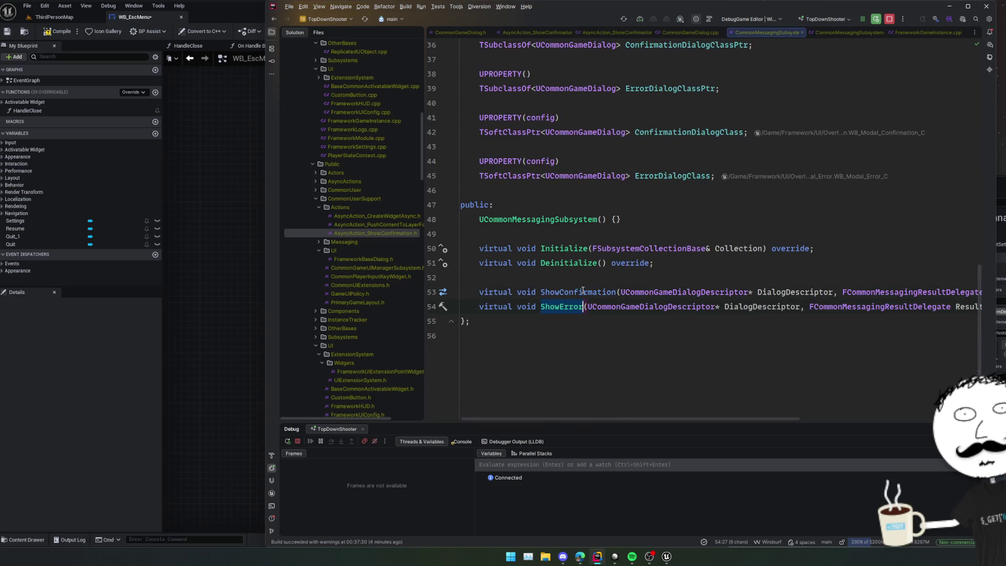
scroll(512, 309, right, 2)
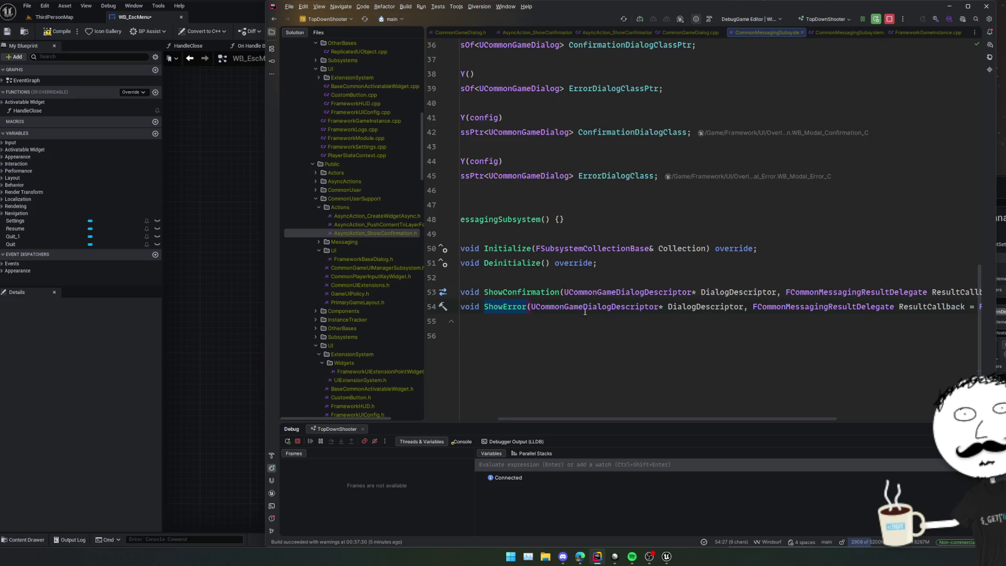
ctrl+click(512, 309)
scroll(635, 256, right, 8)
scroll(637, 252, left, 8)
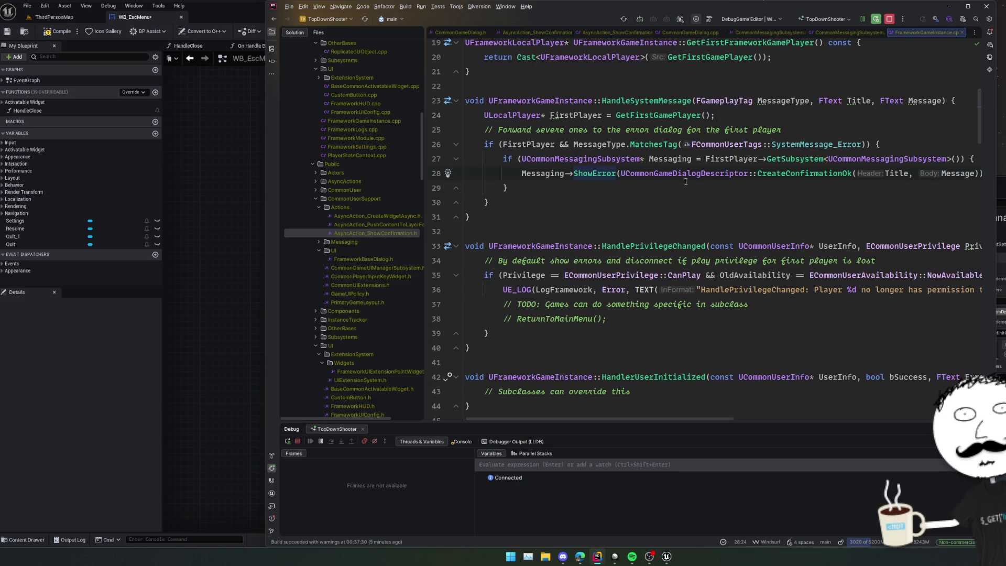
Replace CreateConfirmationOkCancel in ShowError with CreateConfirmationOk copied from FrameworkGameInstance.cpp.
double_click(801, 173)
key(ctrl+c)
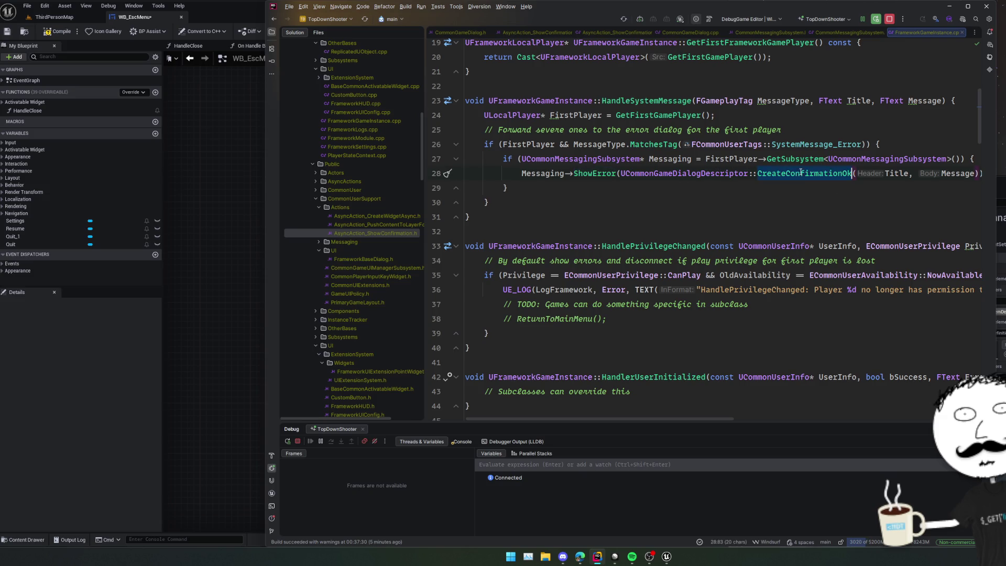
key(ctrl+alt+Left)
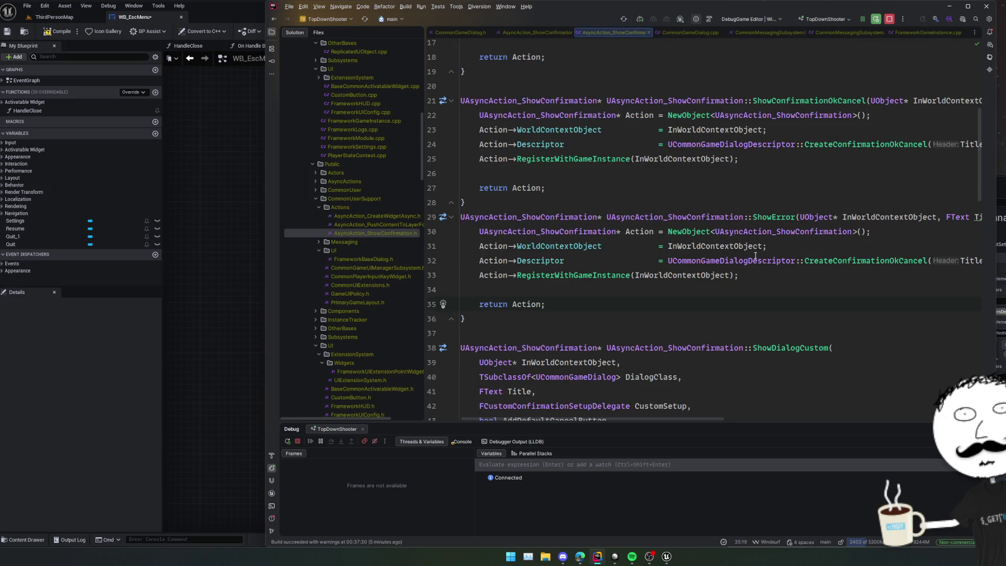
scroll(762, 265, right, 5)
double_click(743, 260)
key(ctrl+v)
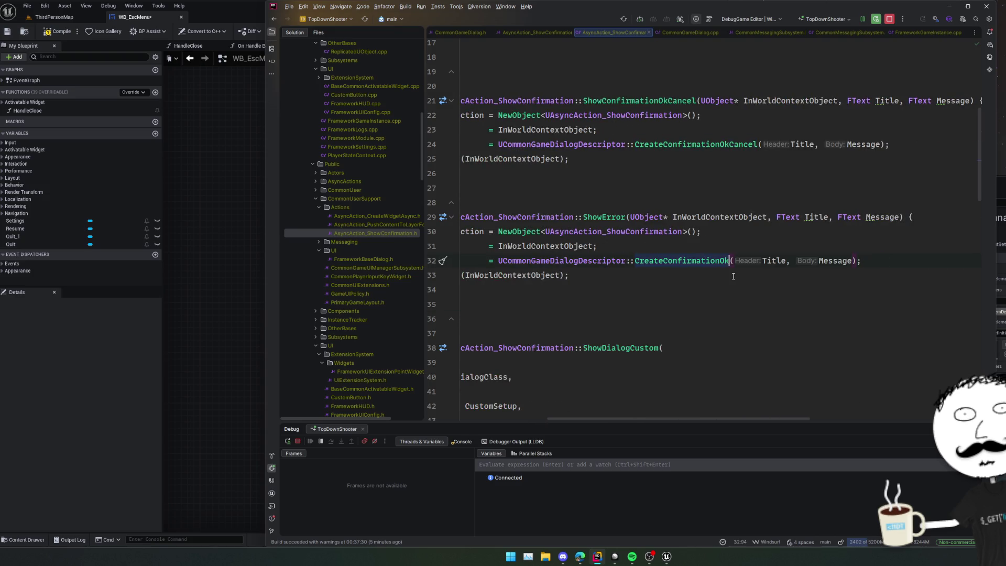
click(777, 260)
scroll(743, 283, left, 5)
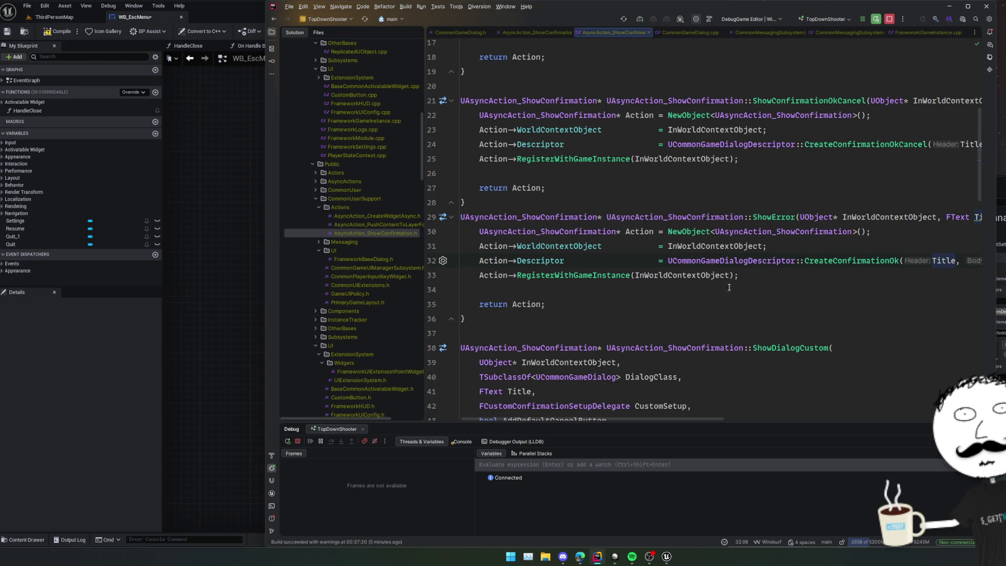
Review the ShowError definition's descriptor call and continue into the ShowDialogCustom body.
scroll(713, 285, down, 3)
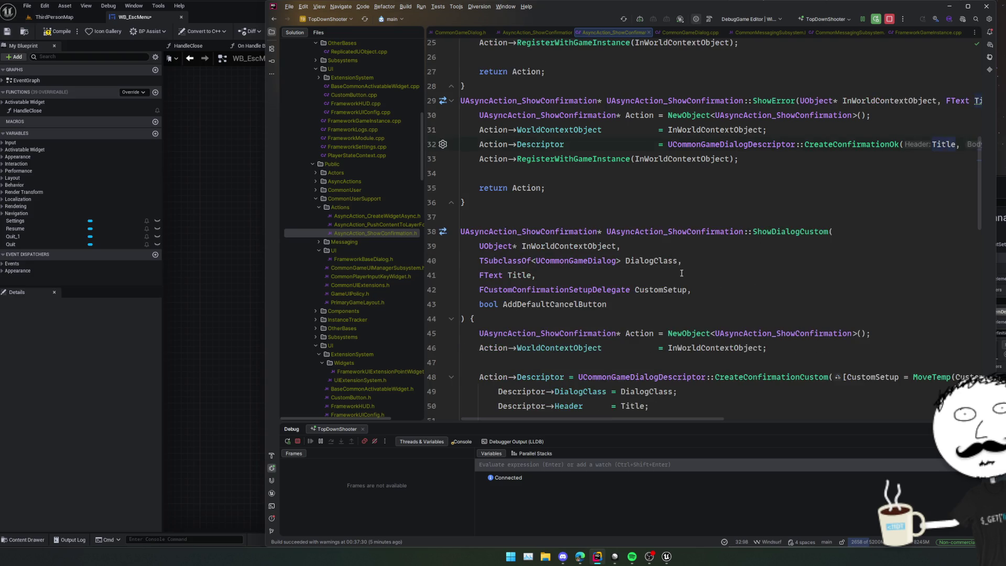
scroll(681, 273, up, 7)
scroll(717, 275, down, 2)
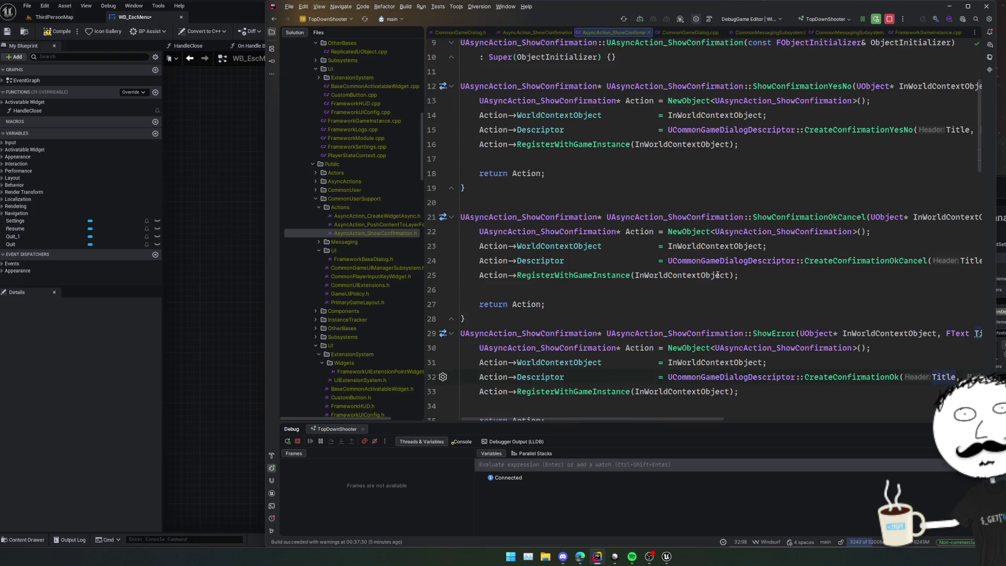
scroll(717, 274, down, 3)
click(780, 217)
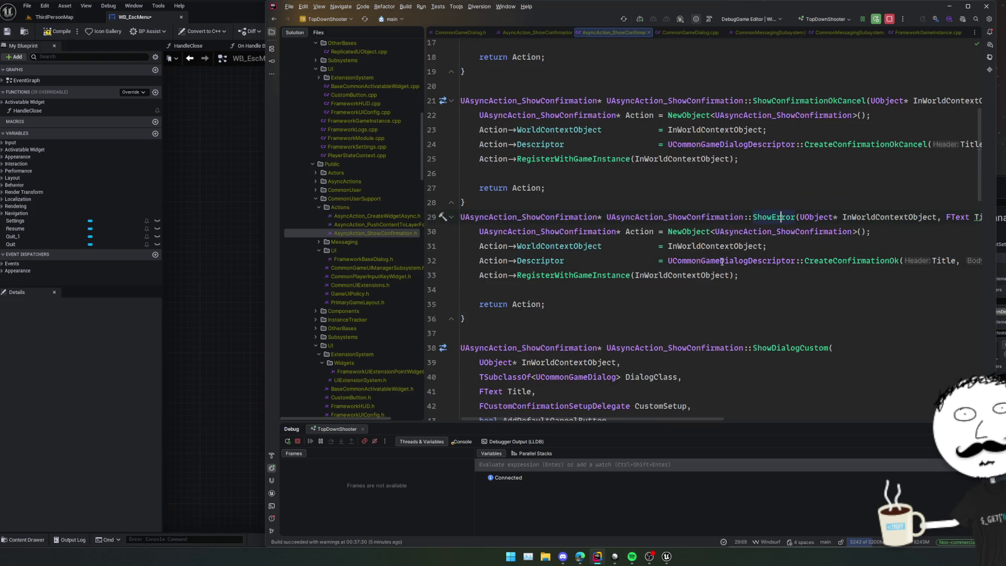
click(772, 260)
scroll(773, 260, down, 3)
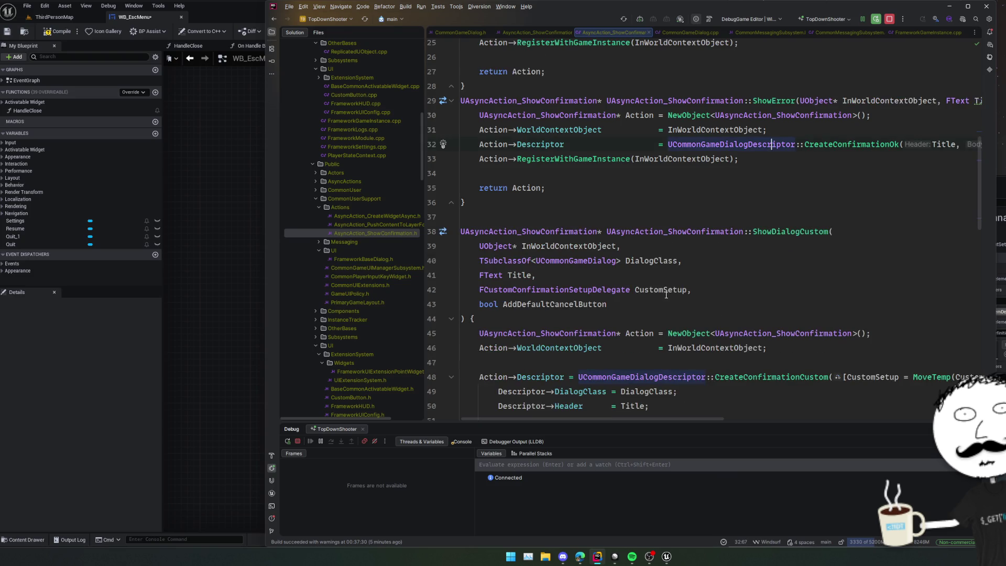
scroll(605, 302, down, 2)
click(630, 302)
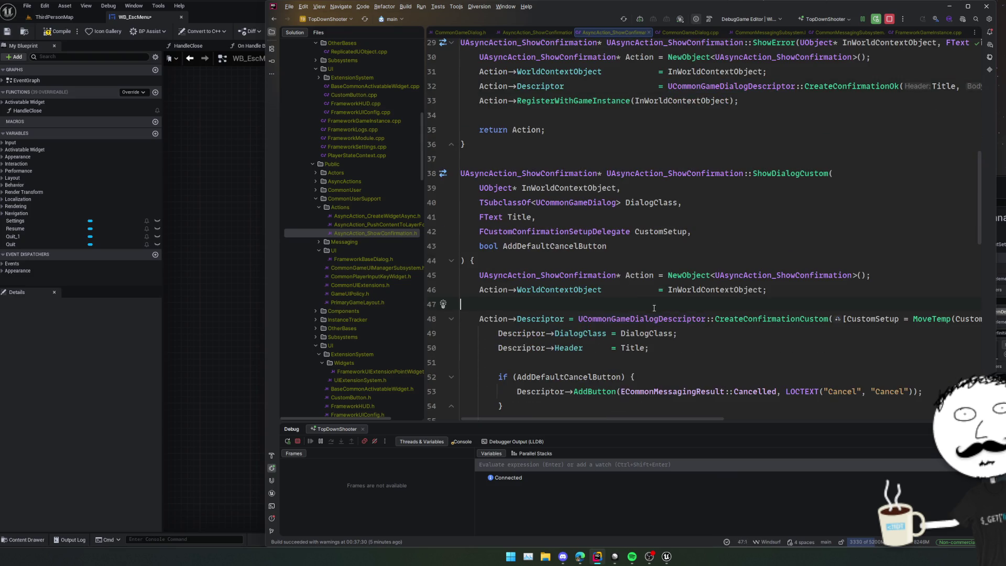
scroll(647, 307, down, 2)
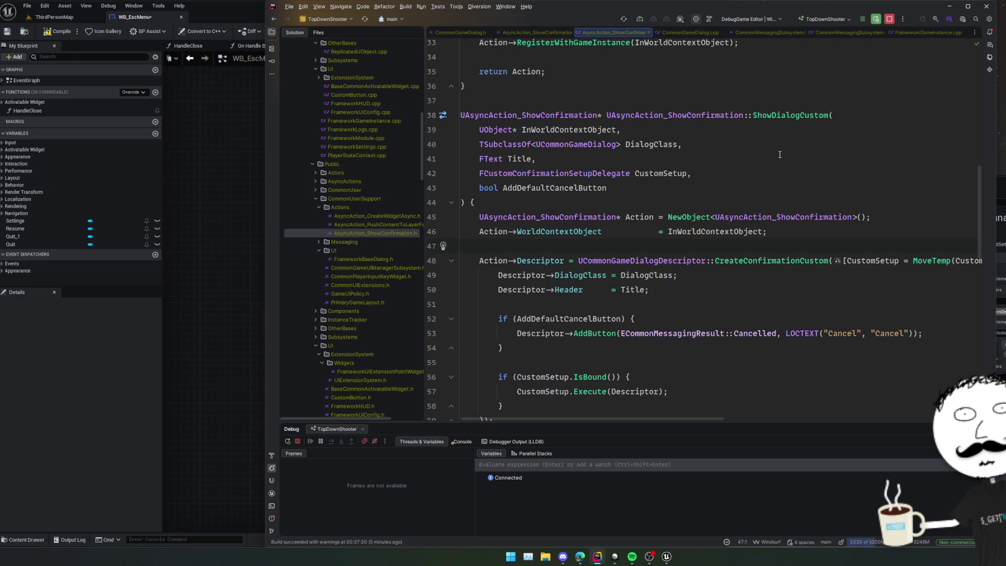
Trace CommonMessagingSubsystem's ShowError to its call site, then return to its definition.
key(ctrl+alt+Left)
key(ctrl+alt+Left)
key(ctrl+alt+Left)
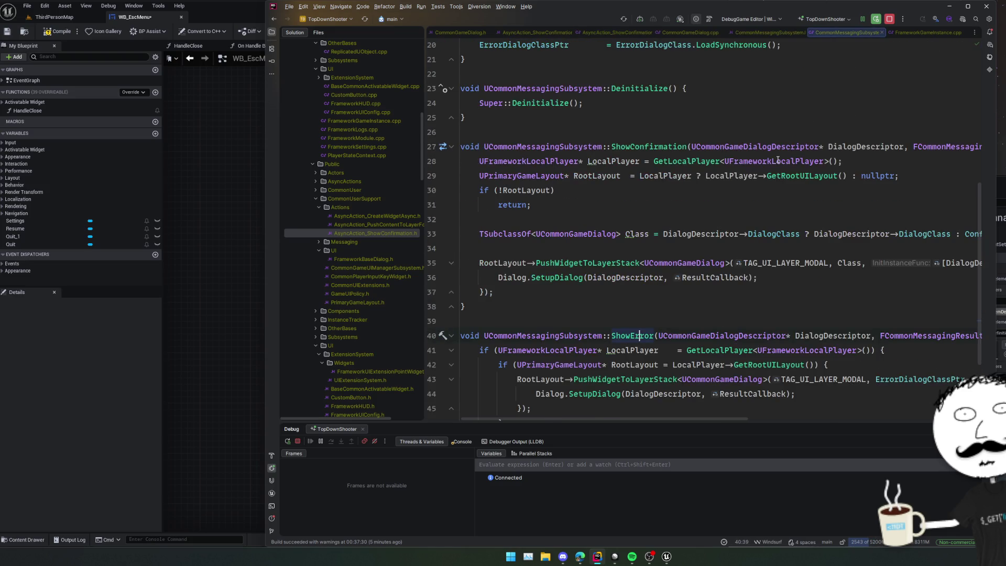
scroll(758, 185, down, 3)
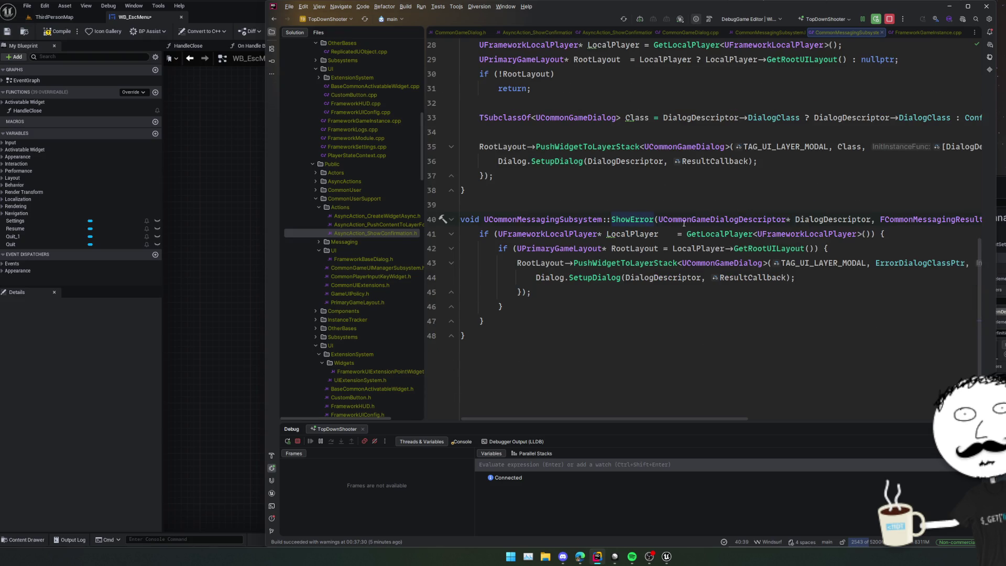
ctrl+click(631, 220)
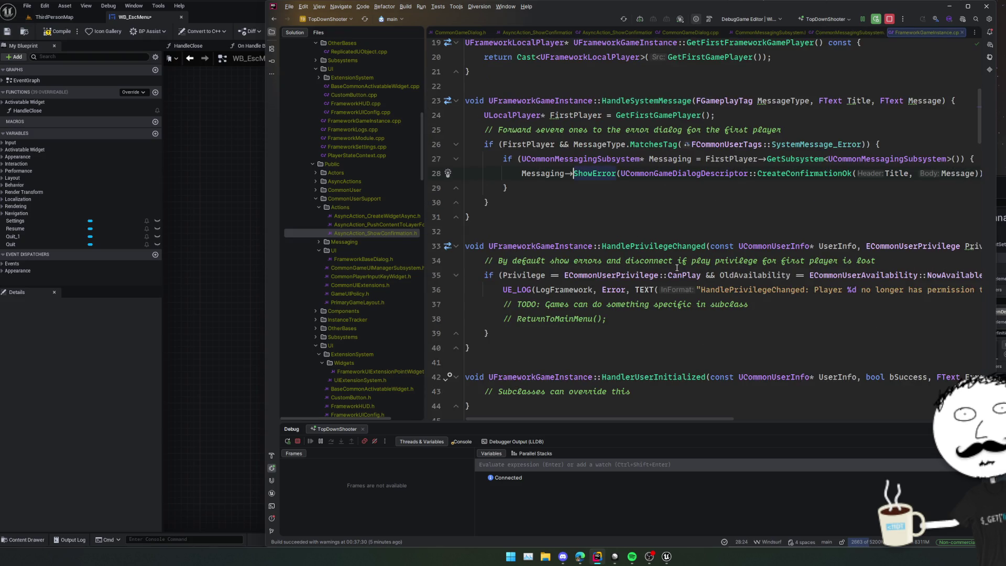
scroll(670, 247, right, 3)
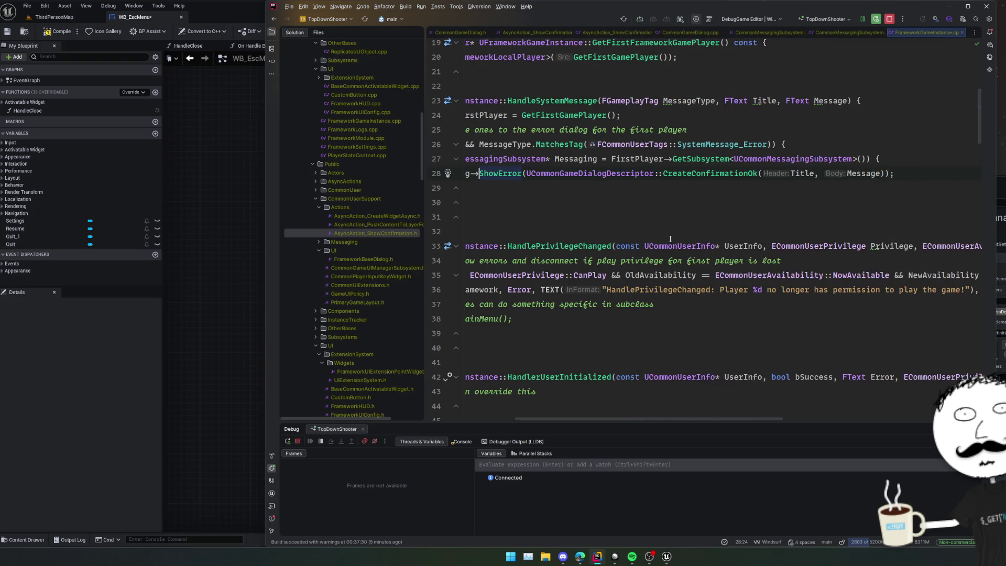
scroll(666, 233, left, 4)
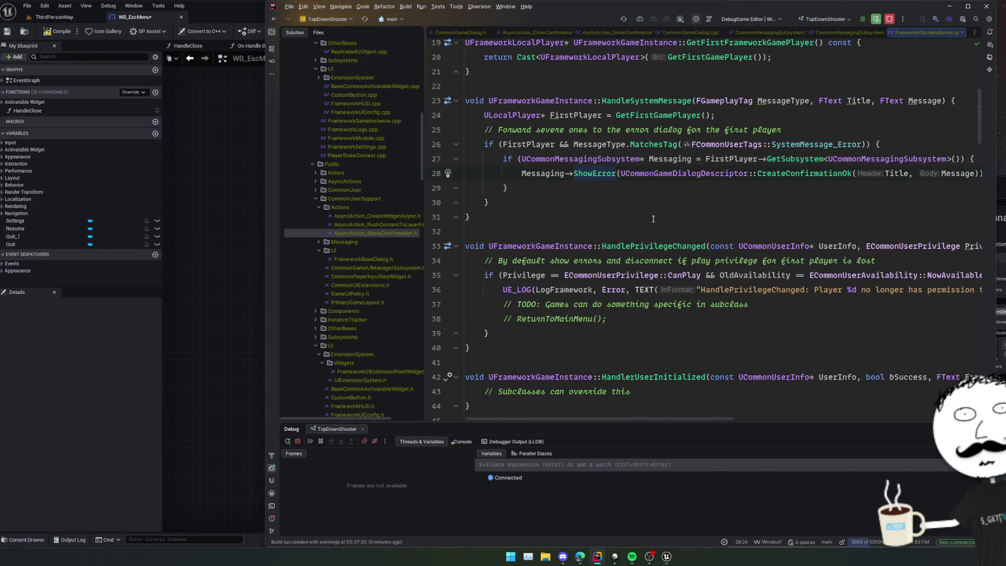
key(ctrl+alt+Left)
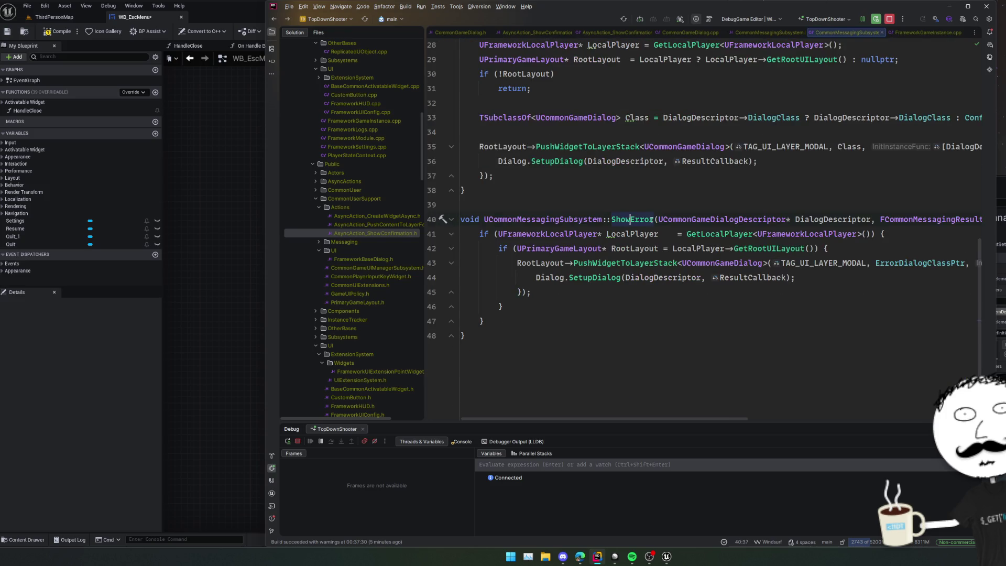
Back in AsyncAction_ShowConfirmation.cpp, collapse the ShowDialogCustom function body.
key(ctrl+alt+Left)
key(ctrl+alt+Left)
key(ctrl+alt+Left)
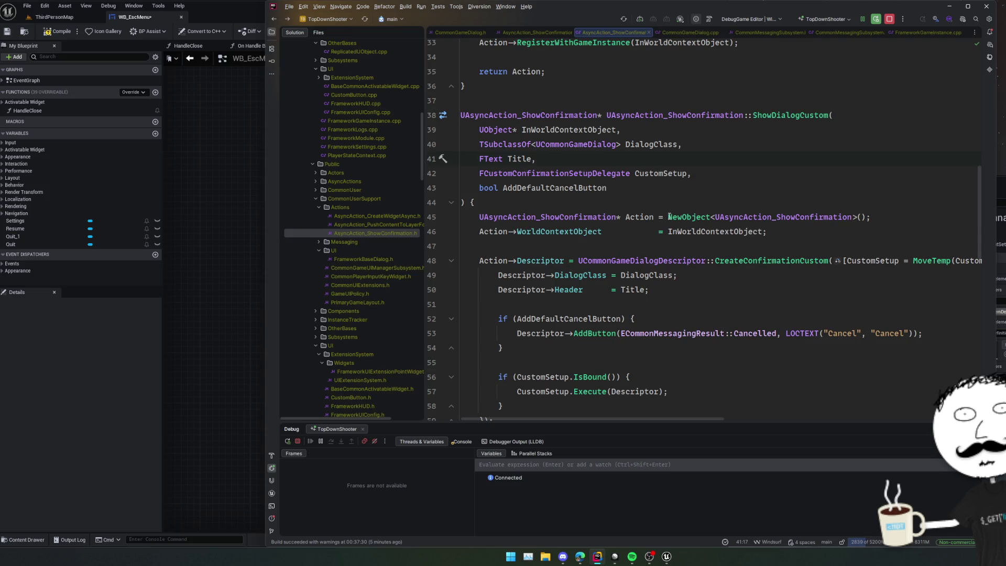
scroll(669, 216, down, 2)
click(671, 219)
click(686, 242)
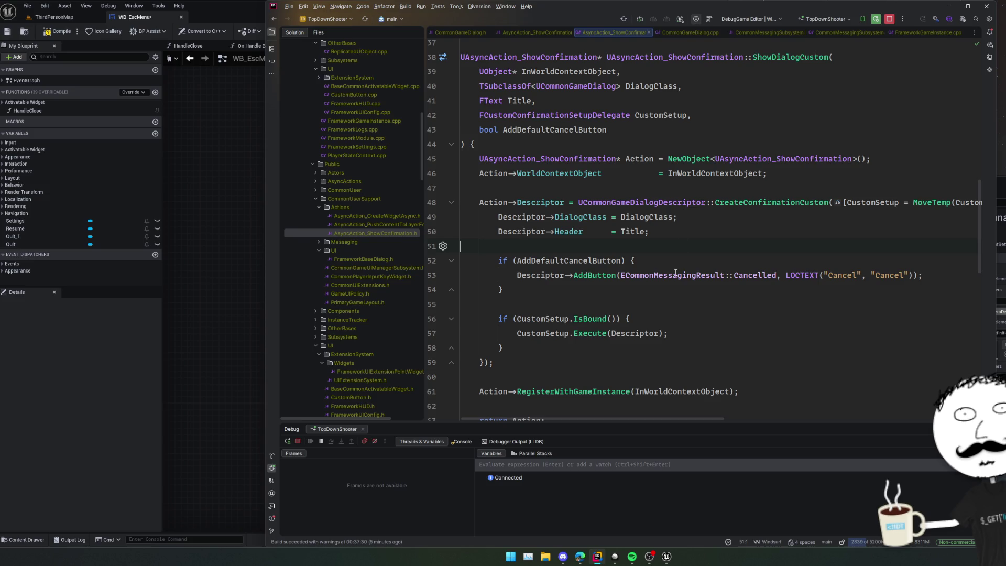
mouse_move(675, 272)
scroll(674, 272, down, 2)
scroll(673, 269, up, 4)
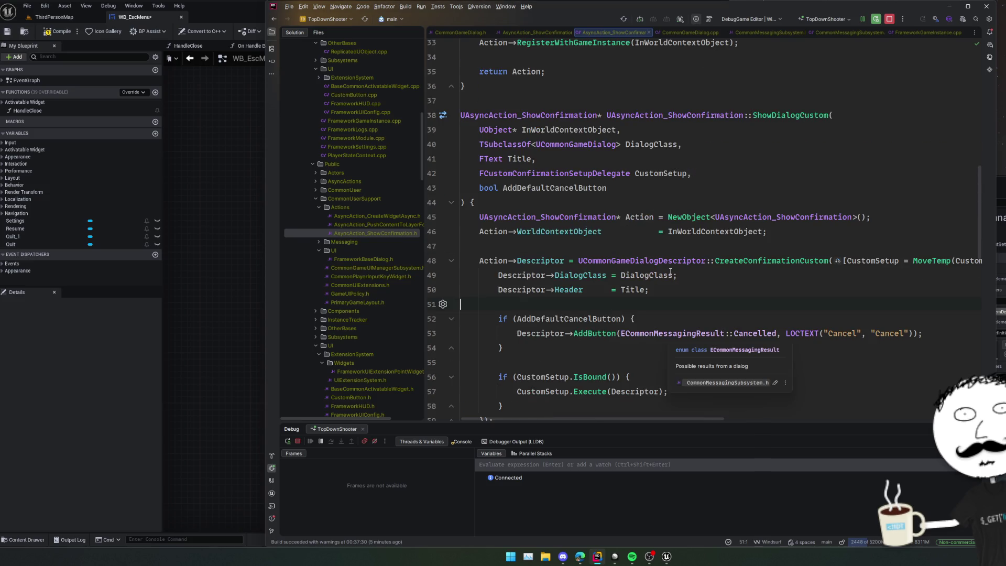
scroll(670, 271, down, 4)
click(451, 319)
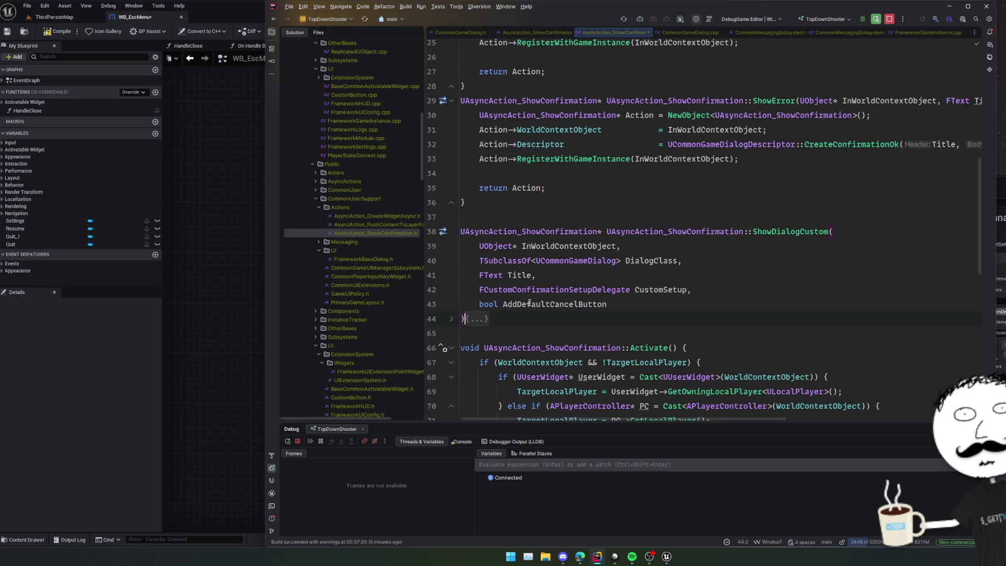
scroll(576, 293, down, 2)
click(600, 290)
scroll(600, 293, down, 5)
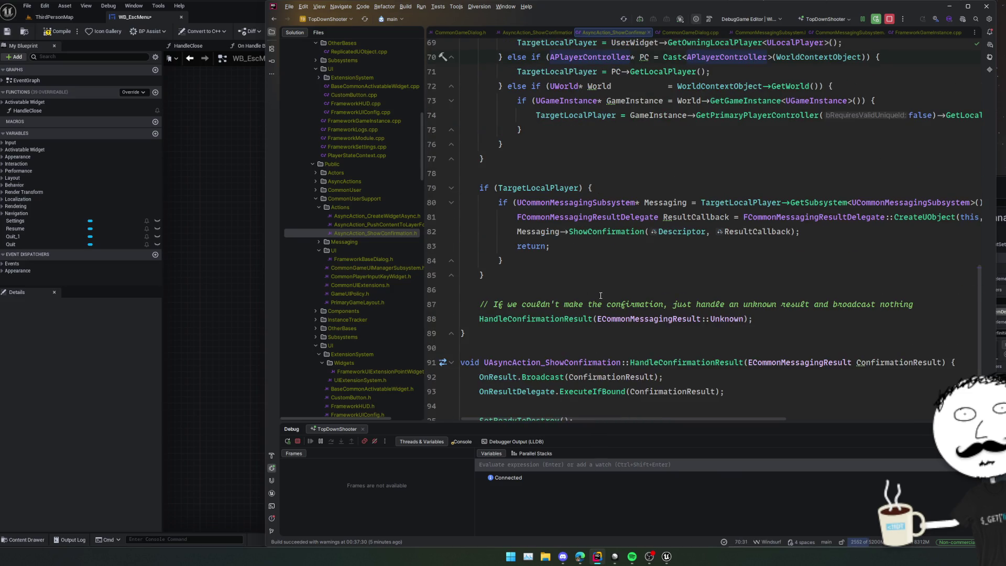
From the ShowConfirmation call in Activate, switch to AsyncAction_ShowConfirmation.h.
double_click(621, 231)
scroll(690, 256, right, 6)
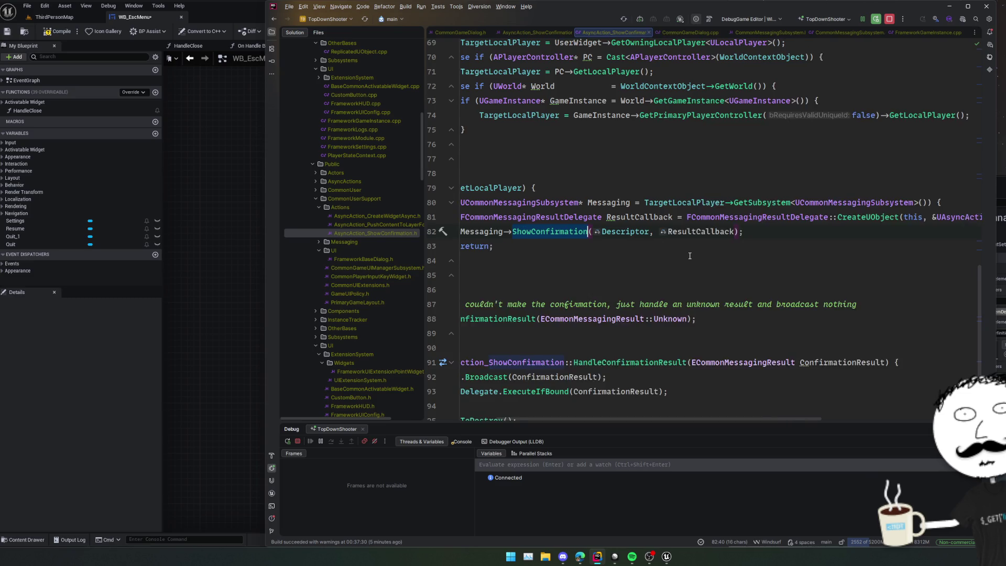
scroll(688, 255, left, 6)
scroll(688, 255, down, 3)
scroll(687, 254, up, 20)
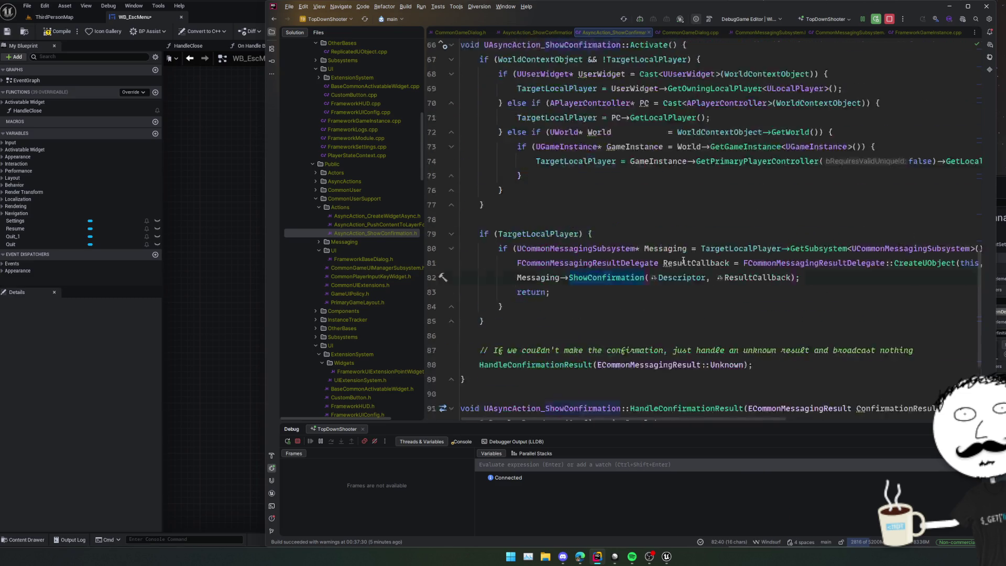
scroll(593, 262, down, 4)
key(F12)
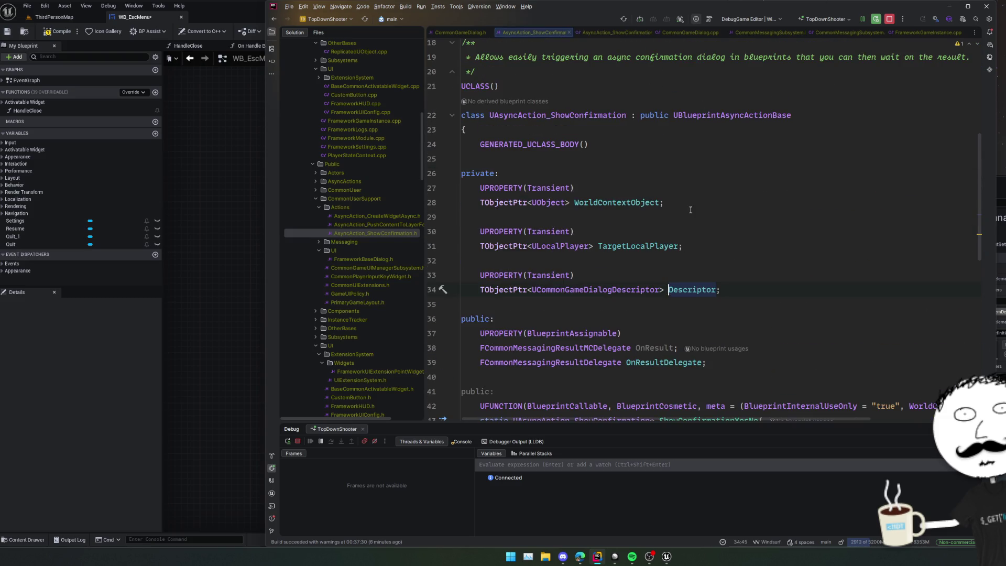
Duplicate the Descriptor UPROPERTY in the header and turn the copy into 'bool bIsErrorDialog = false;'.
click(689, 201)
drag(732, 288, 461, 275)
key(ctrl+d)
double_click(691, 318)
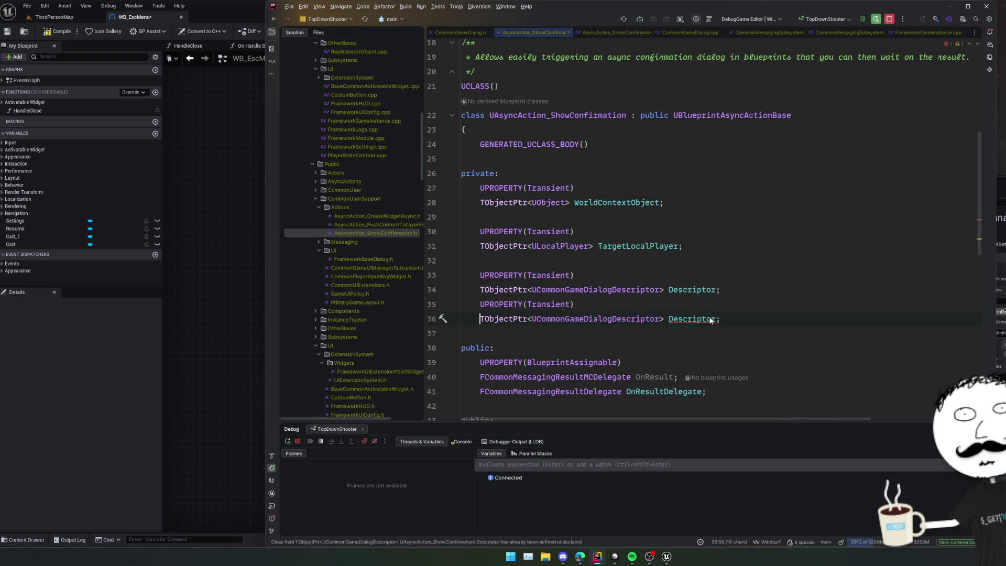
key(shift+Home)
key(BackSpace)
text(bool bIsErro)
text(r )
text(ialog = false;)
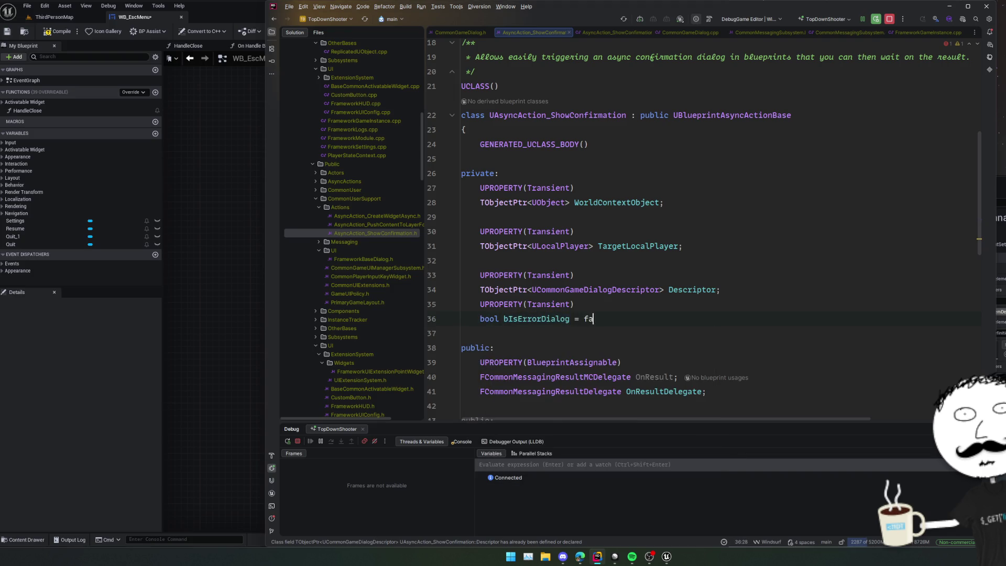
click(480, 304)
key(Return)
double_click(536, 333)
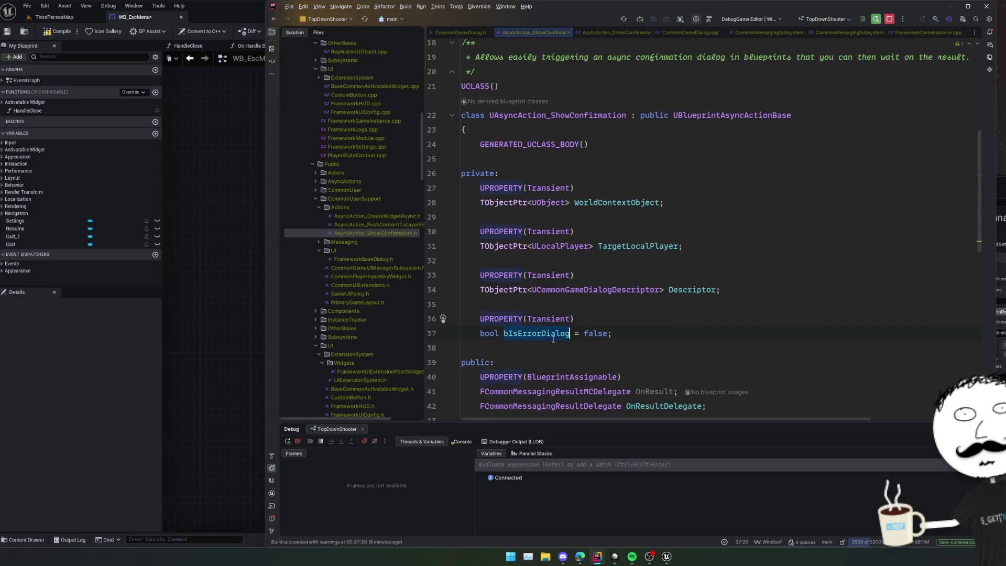
scroll(621, 314, down, 8)
scroll(623, 304, down, 2)
In ShowError in the .cpp, add 'Action->bIsErrorDialog = true;' after the Descriptor assignment.
ctrl+click(679, 187)
key(ctrl+alt+Left)
ctrl+click(679, 187)
click(680, 217)
key(End)
key(Return)
text(Acti)
key(Return)
text(->b)
key(Return)
text(= true;)
key(ctrl+Home)
scroll(692, 222, down, 10)
Insert an 'if (bIsErrorDialog)' condition above Messaging->ShowConfirmation in Activate.
scroll(693, 222, down, 9)
click(606, 206)
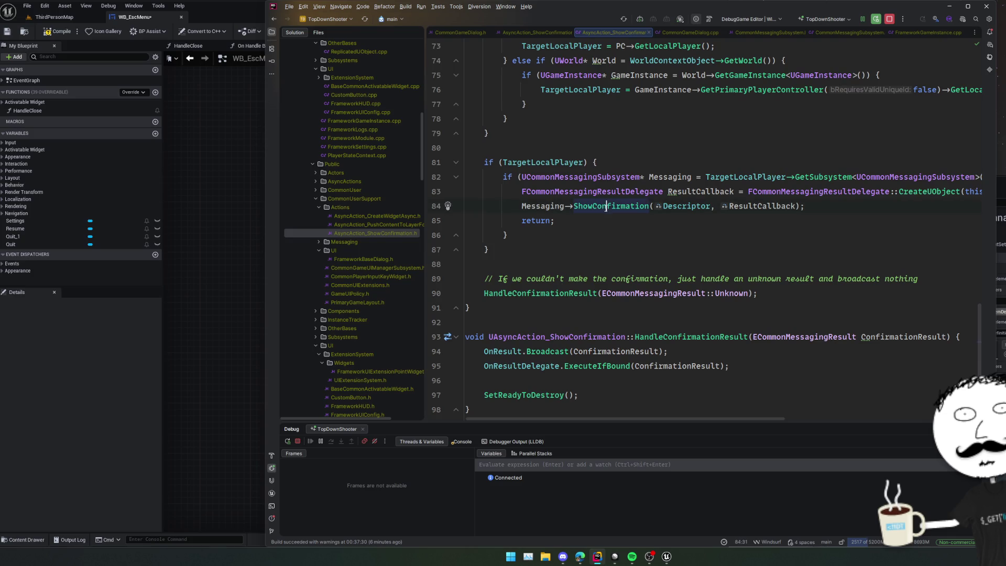
scroll(649, 239, right, 5)
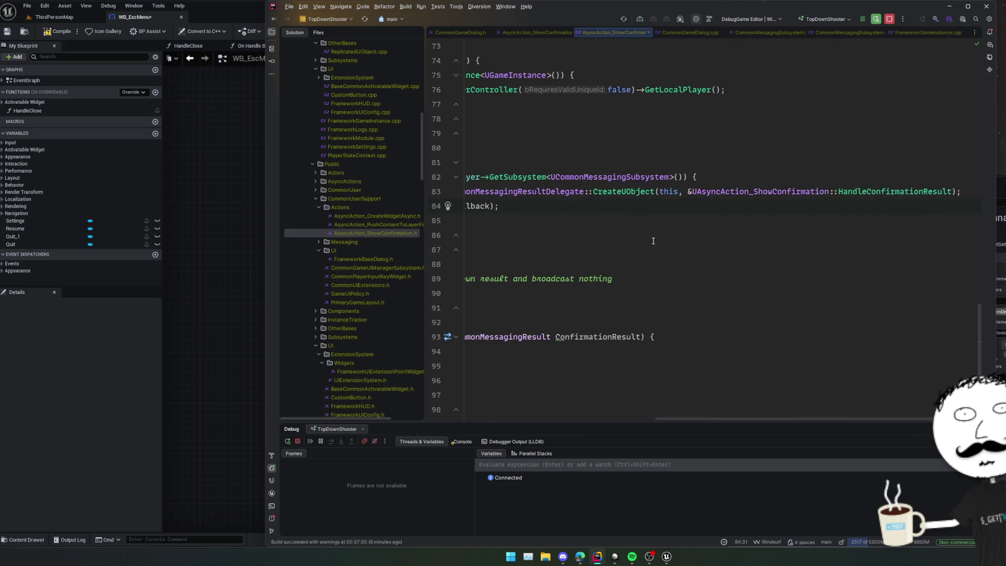
scroll(644, 235, left, 5)
key(Home)
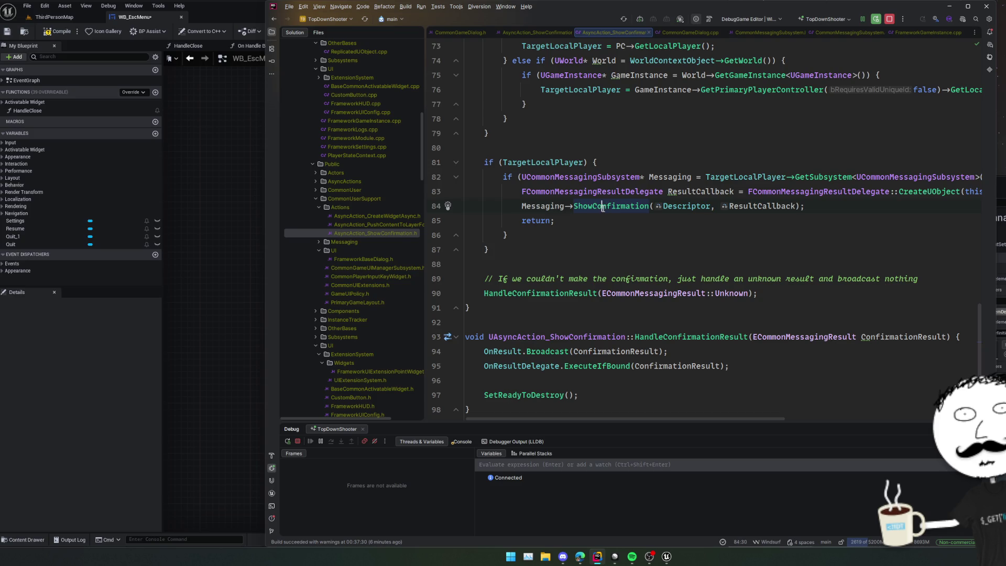
key(Home)
key(Return)
key(Up)
text(if (bIsE)
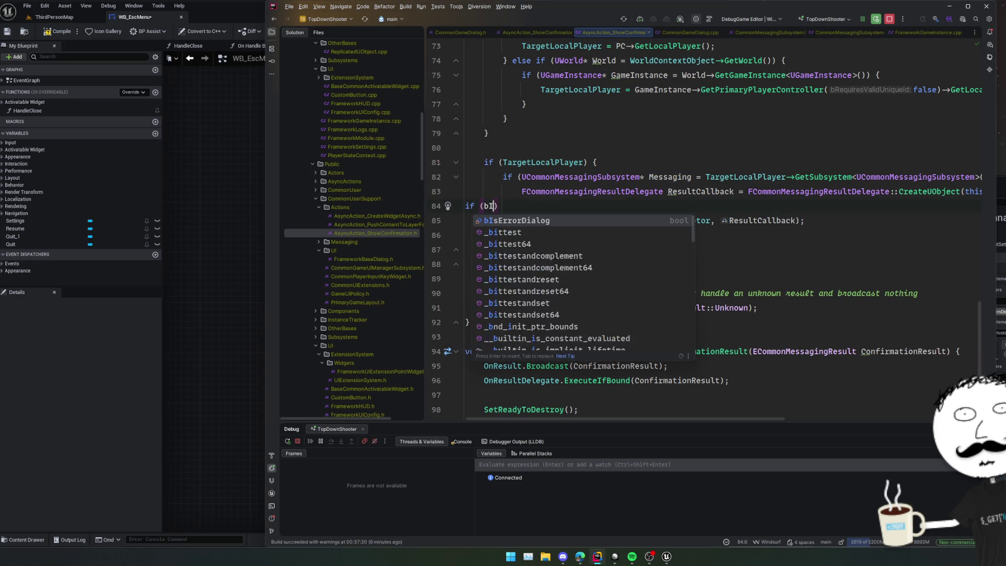
text(r)
key(Return)
text())
key(Return)
Under the condition, call Messaging->ShowError(Descriptor, ResultCallback);.
text(M)
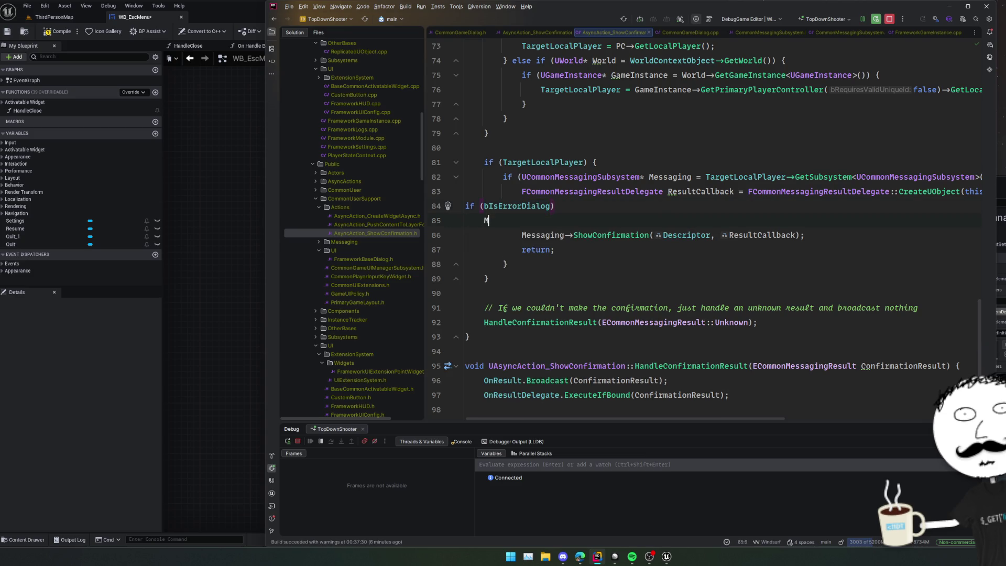
text(essaging->ShowConfir)
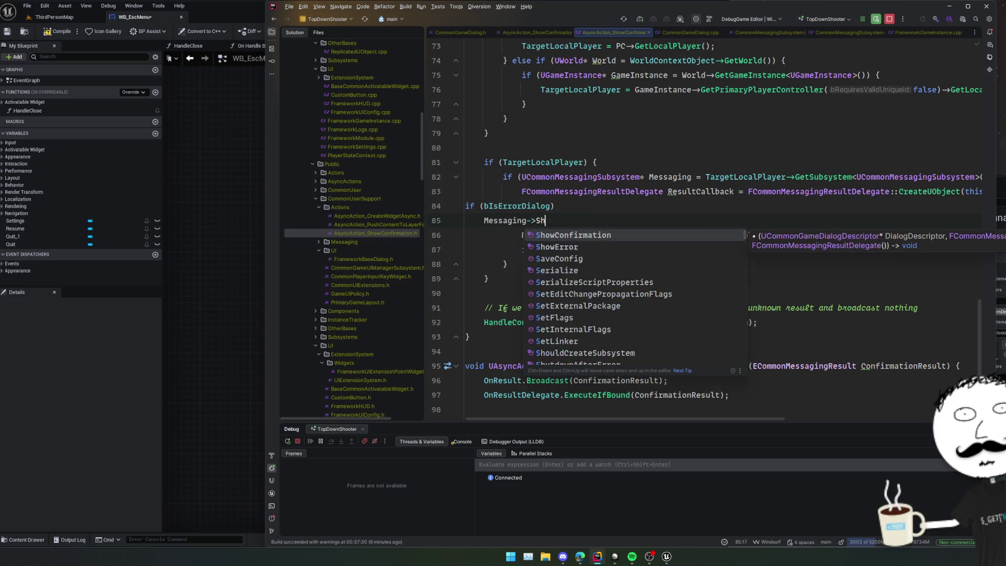
key(BackSpace)
key(BackSpace)
key(BackSpace)
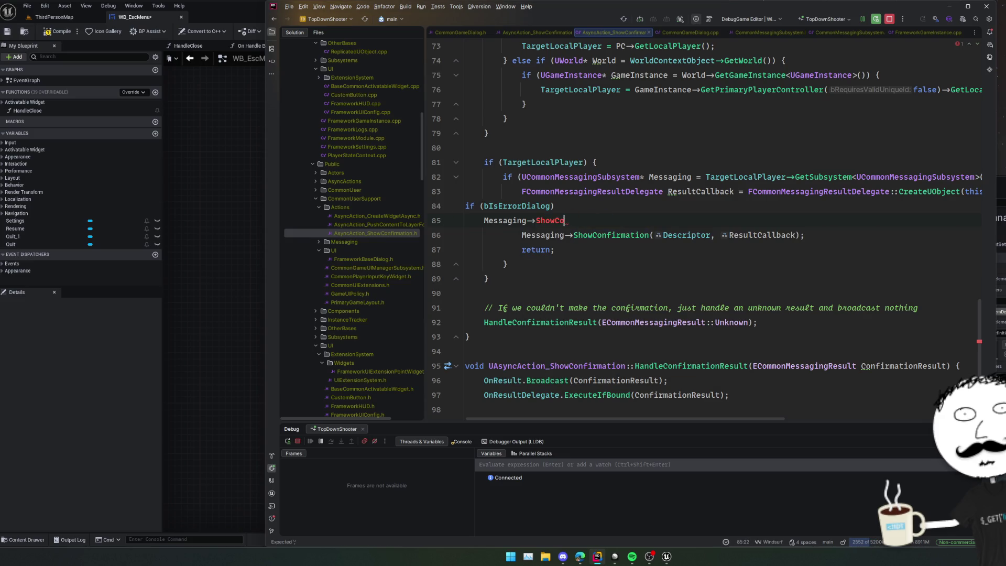
text(Error)
key(Return)
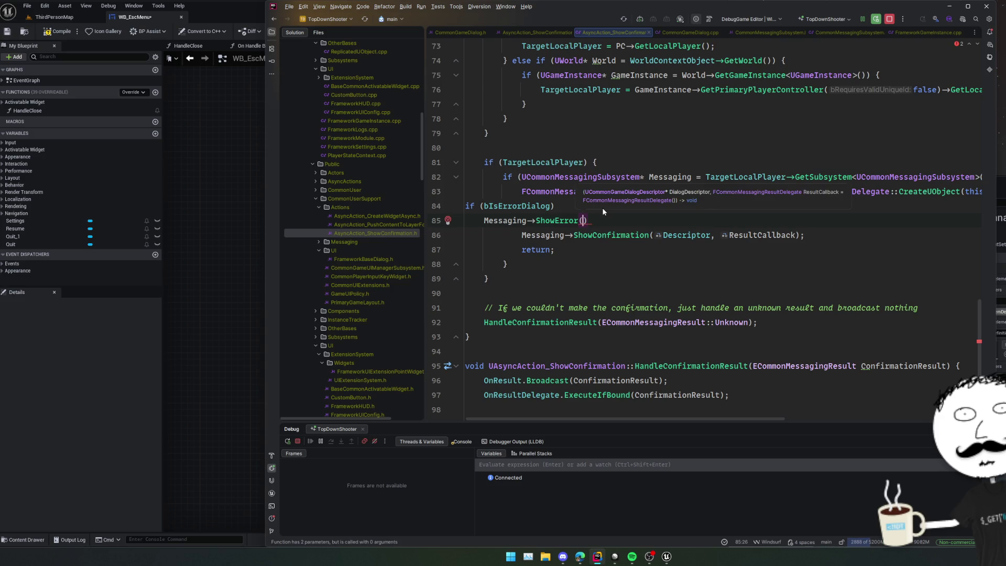
text(Desc)
key(Return)
text(, )
text(Result))
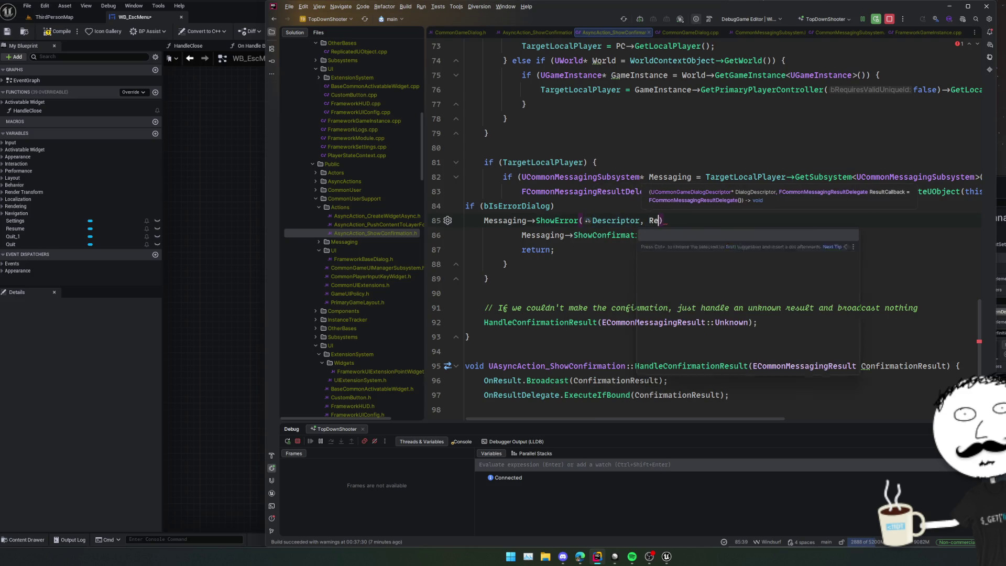
key(BackSpace)
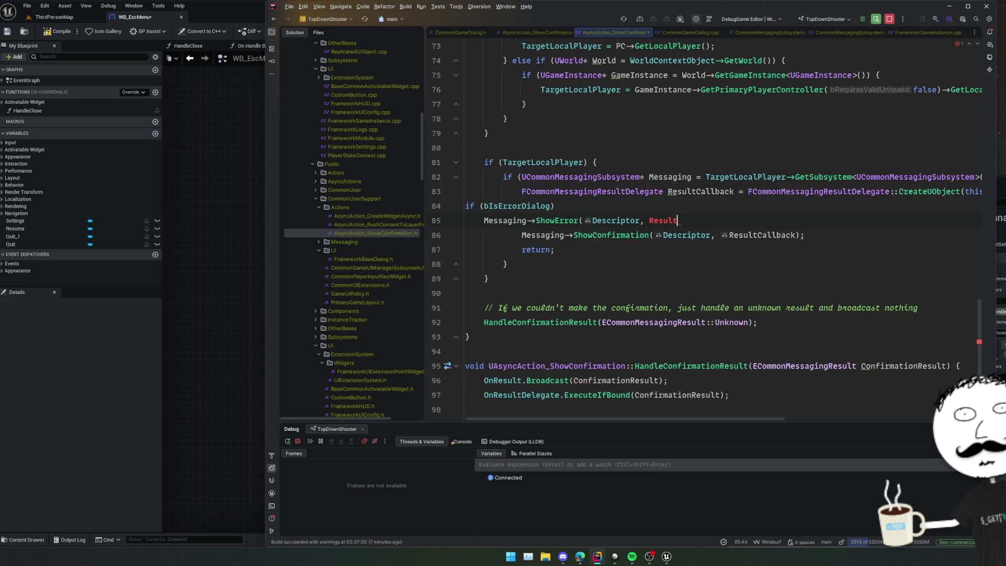
key(Return)
text();)
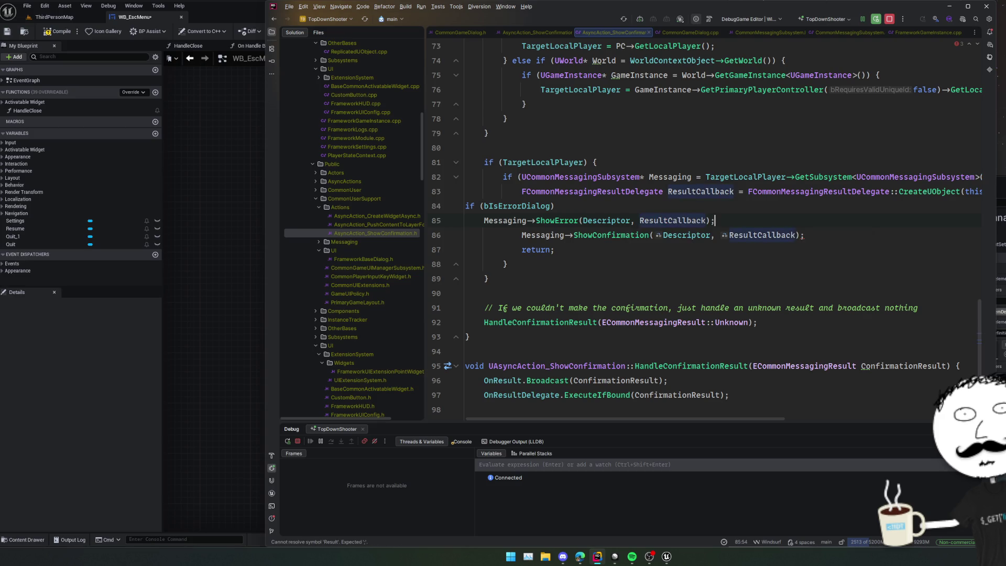
Add 'else' before the ShowConfirmation call and reformat the if/else block.
key(Return)
text(else)
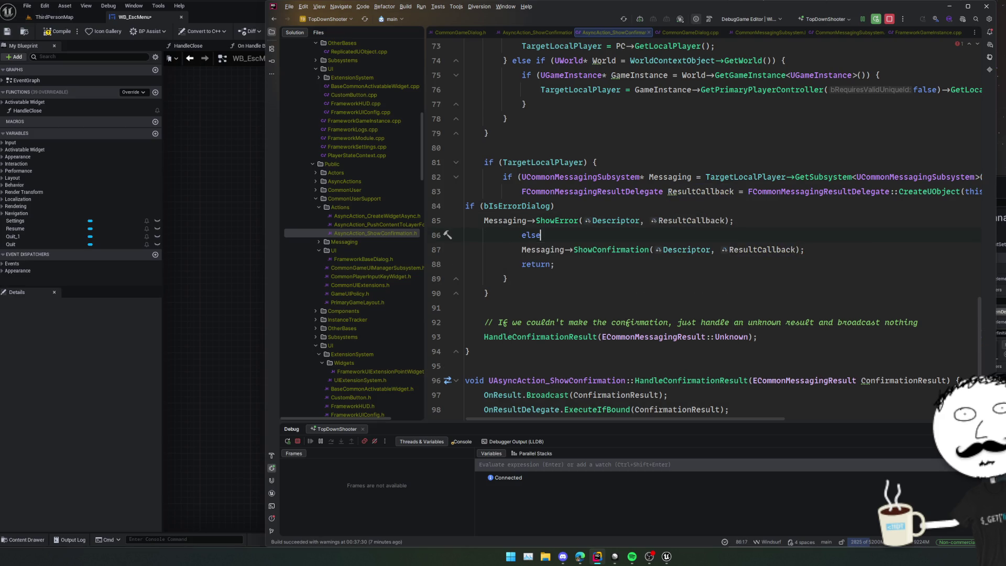
key(ctrl+alt+l)
click(615, 265)
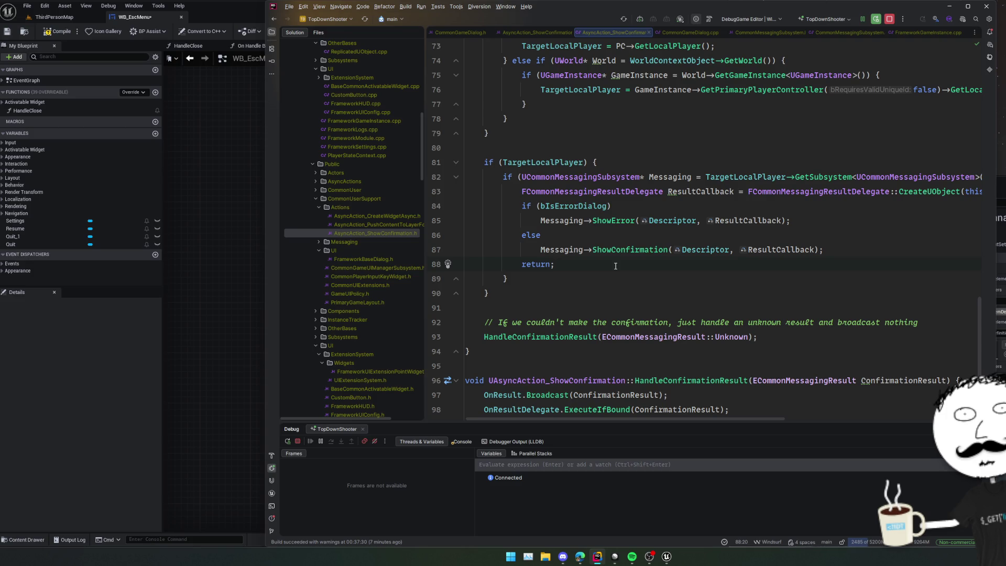
scroll(615, 266, down, 3)
Rebuild AsyncAction_ShowConfirmation.cpp with Live Coding (Ctrl+Alt+F11), then go back to the WB_EscMenu editor.
scroll(609, 271, up, 10)
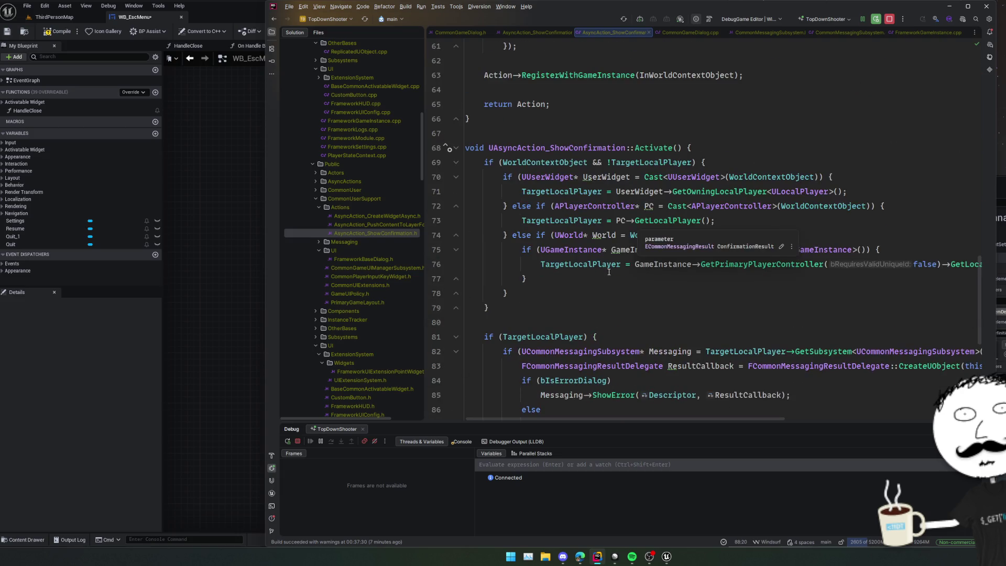
scroll(607, 285, up, 1)
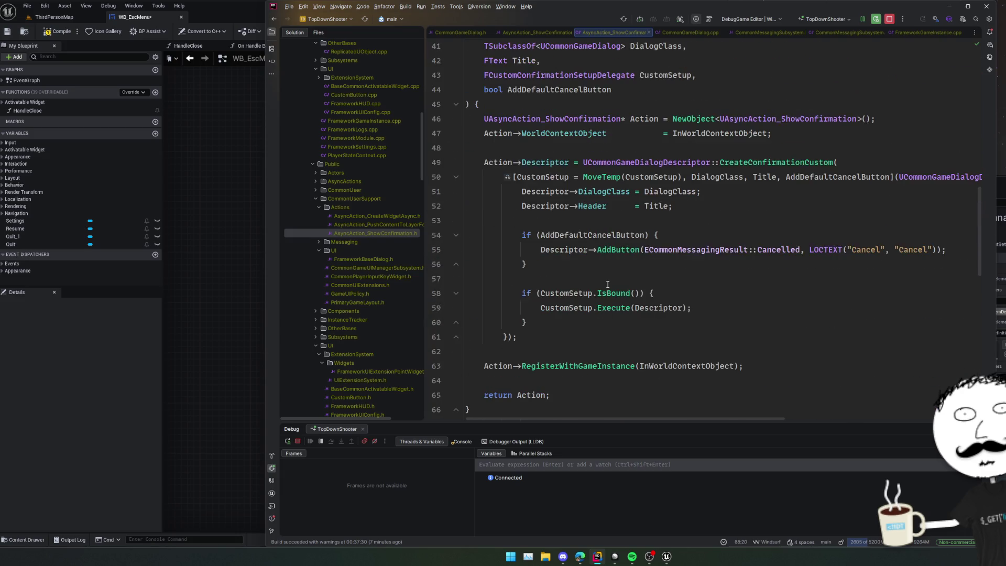
click(618, 276)
key(ctrl+alt+F11)
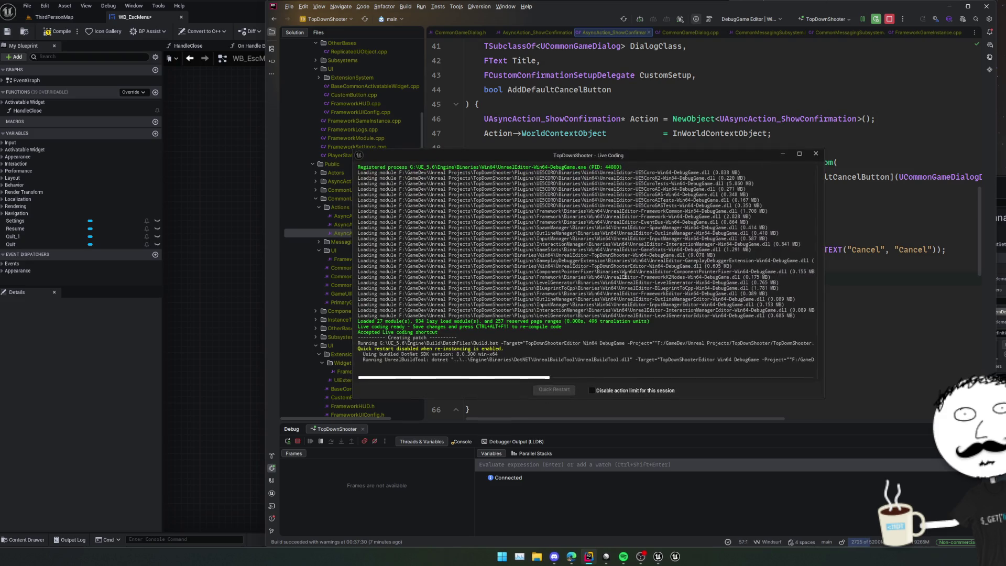
drag(526, 161, 858, 235)
scroll(604, 224, up, 5)
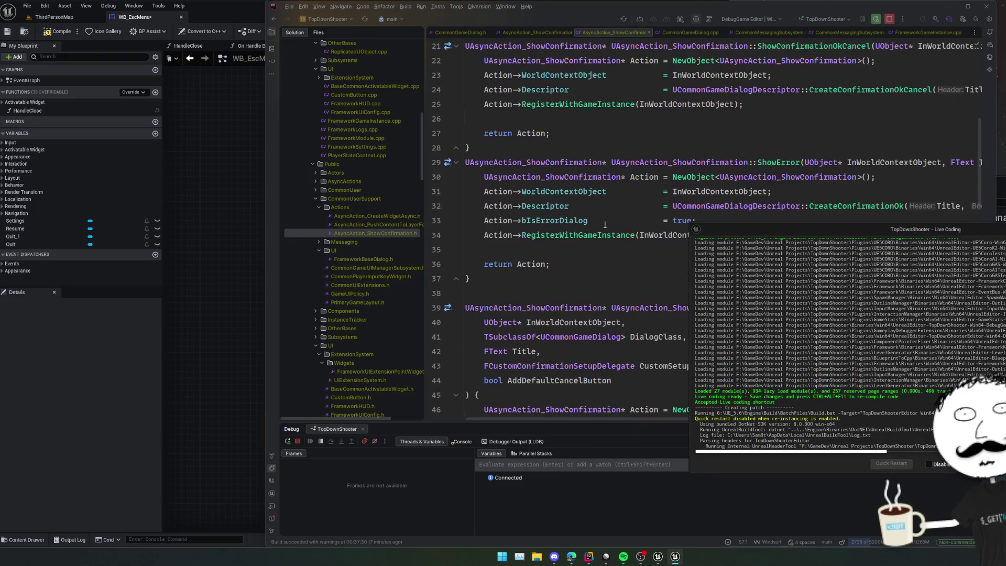
scroll(604, 224, up, 1)
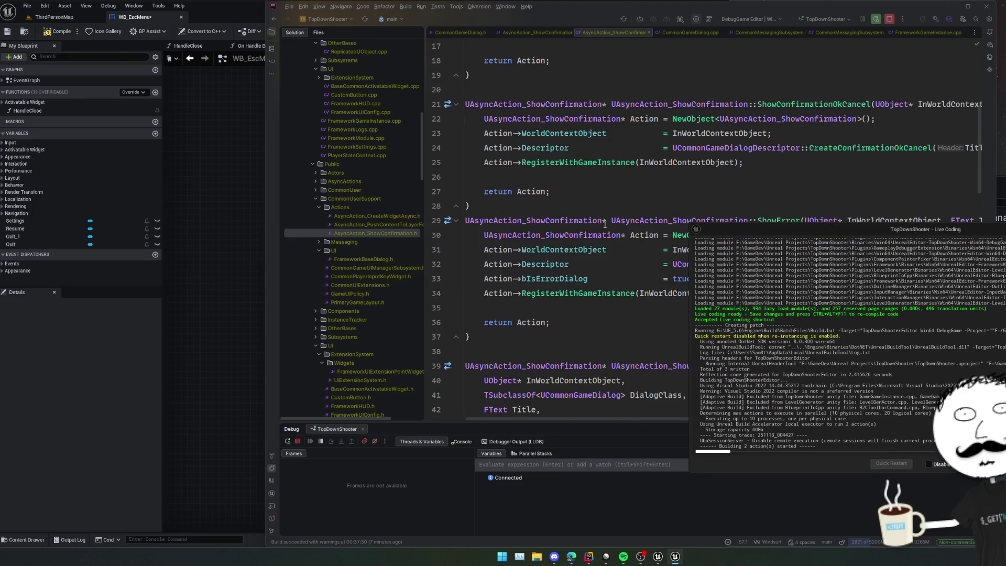
scroll(604, 224, down, 3)
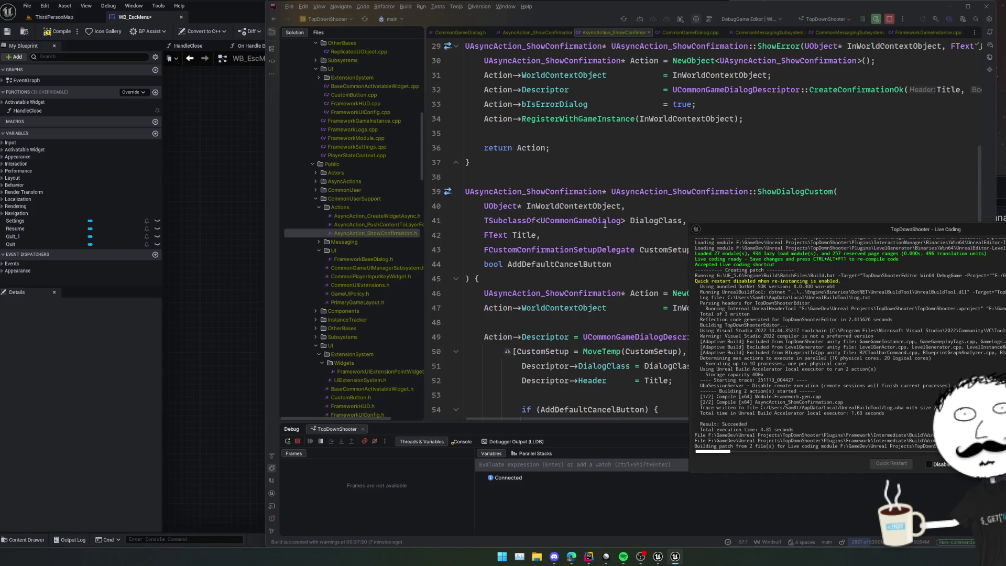
scroll(604, 224, down, 6)
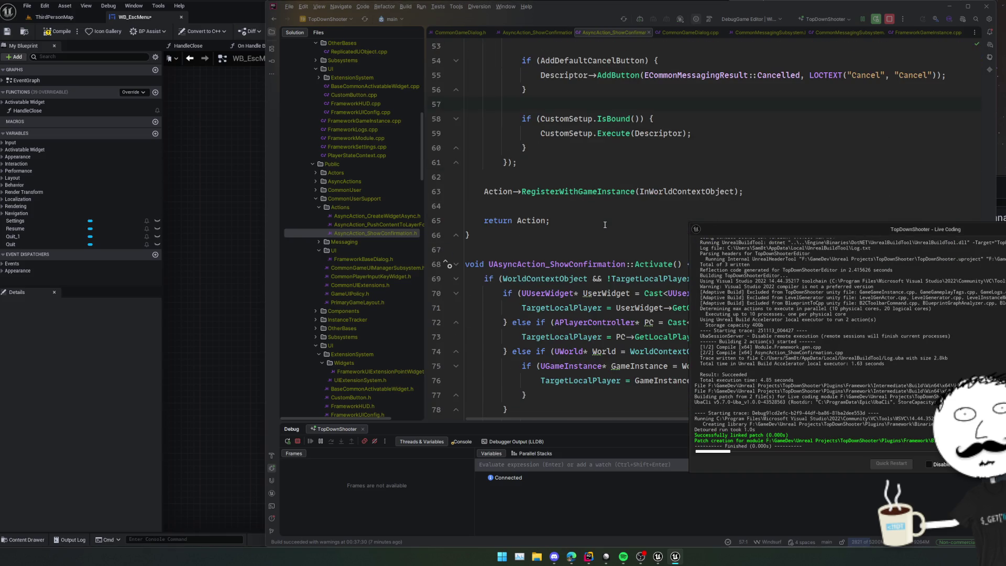
key(alt+Tab)
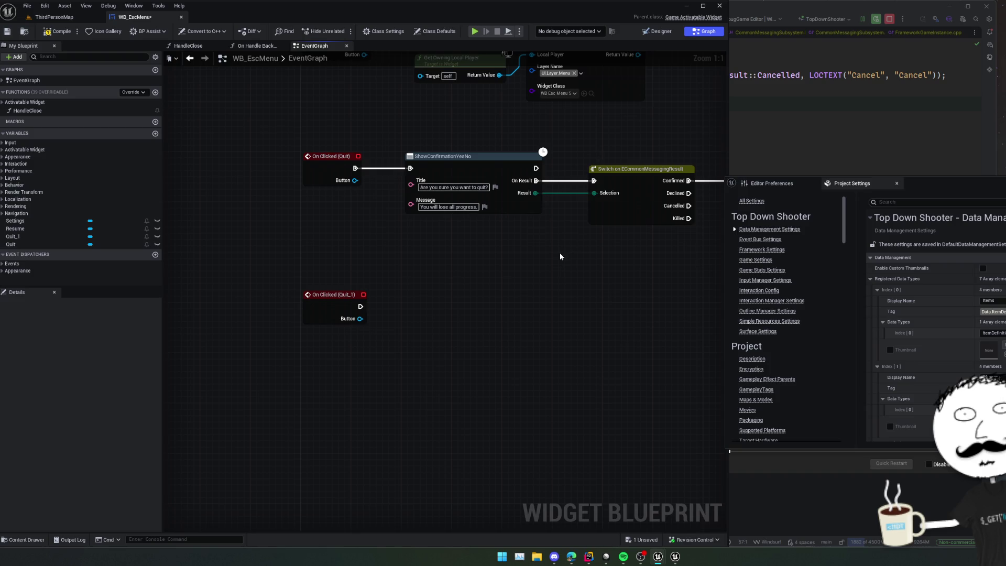
Connect a ShowError node to On Clicked (Quit_1) with title 'Test error title' and message 'Hello world'.
drag(464, 284, 471, 280)
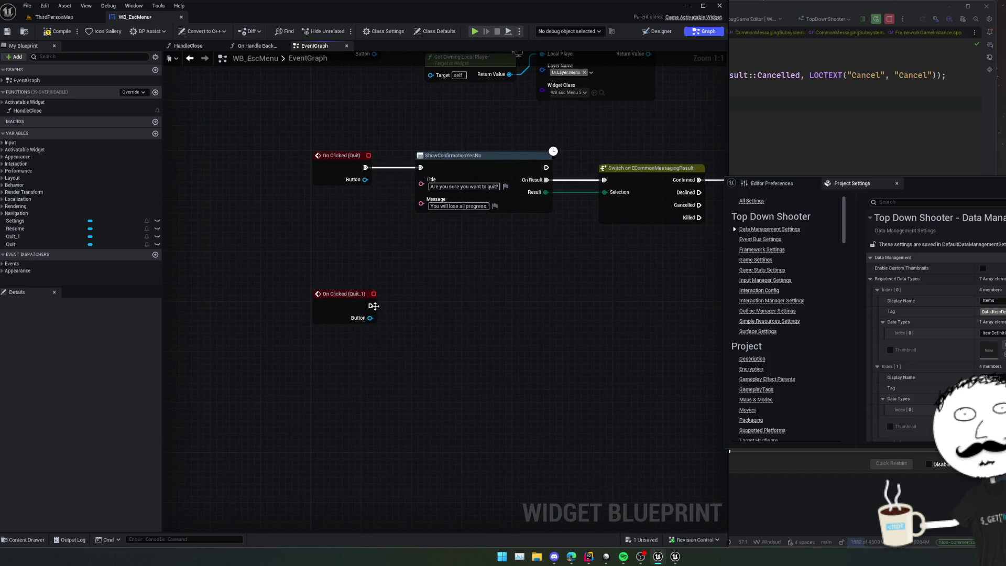
drag(370, 306, 409, 310)
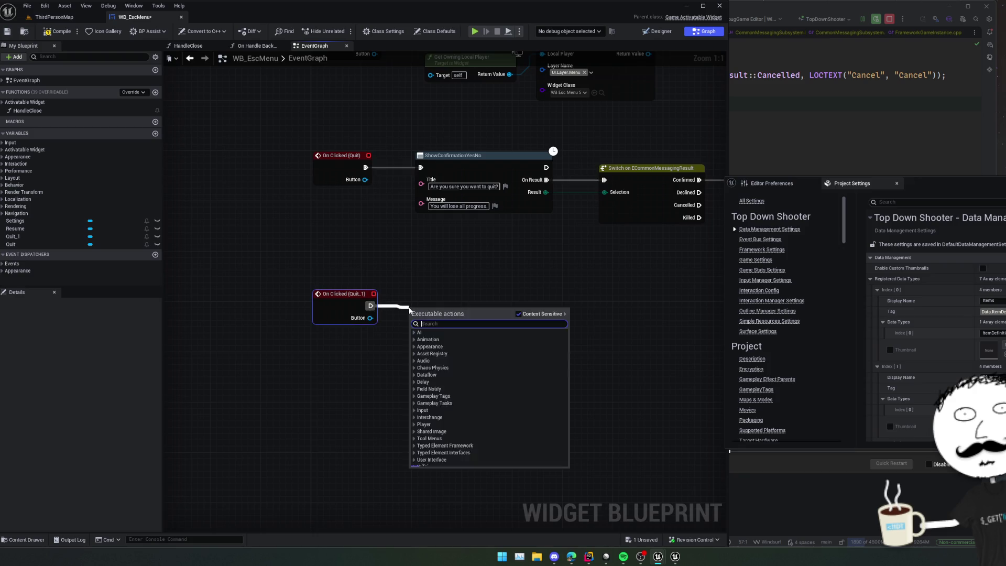
text(showerror)
click(432, 332)
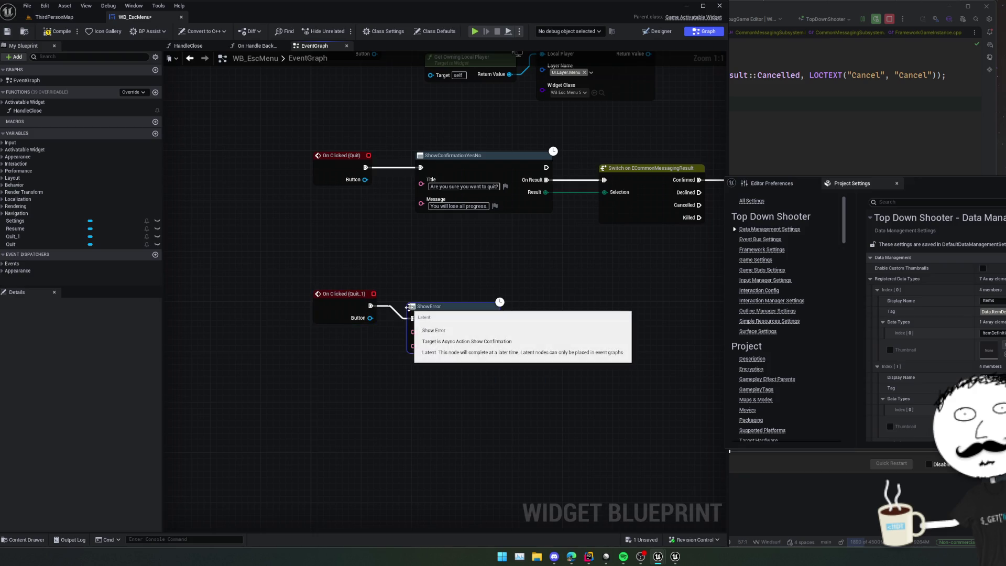
click(433, 332)
text(Test e)
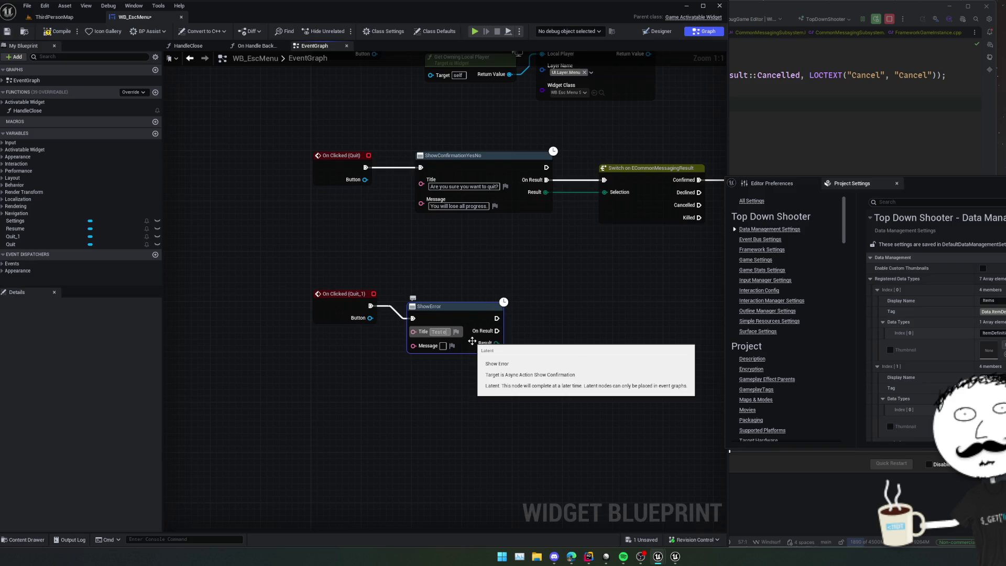
text(rror title)
key(Return)
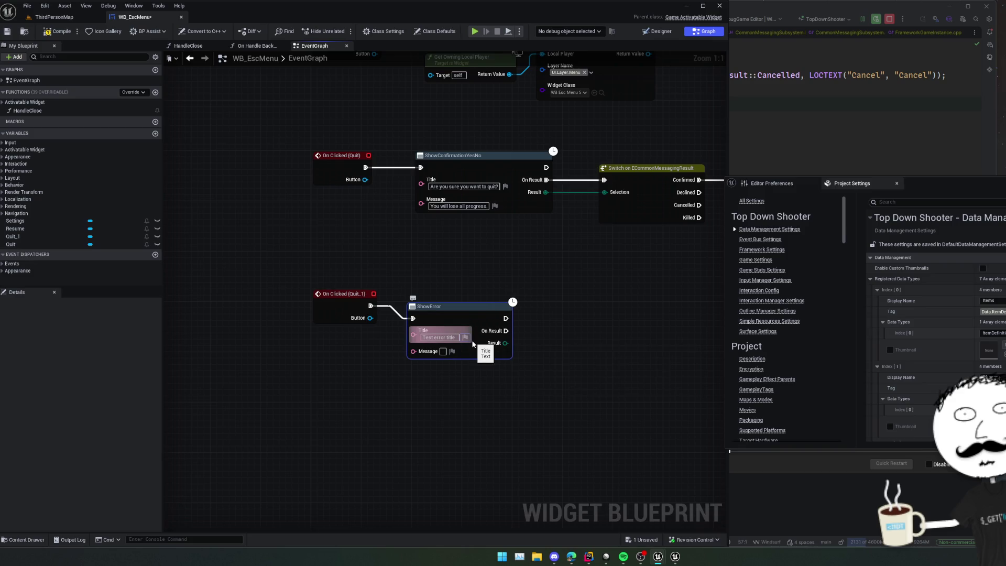
text(Hell)
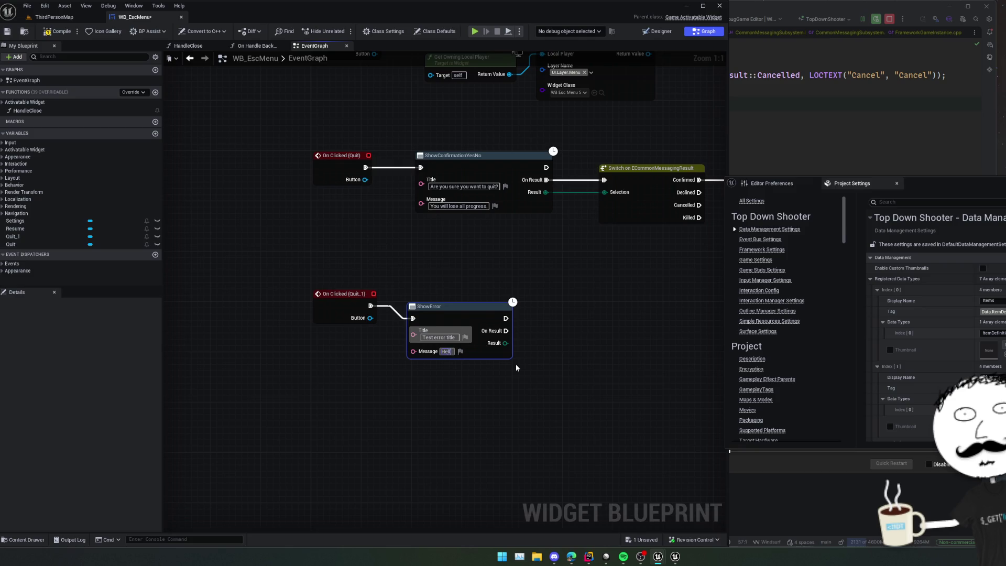
text(o world)
key(Return)
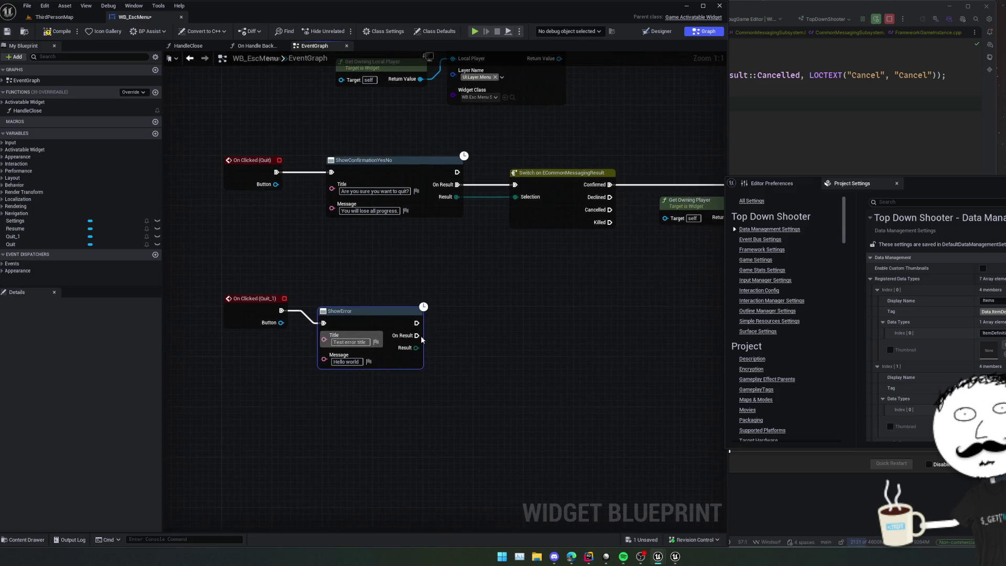
Pan the graph to check the nodes above, then switch back to Rider.
mouse_move(379, 306)
mouse_down()
mouse_move(397, 327)
mouse_move(407, 318)
mouse_up()
scroll(391, 319, down, 1)
key(alt+Tab)
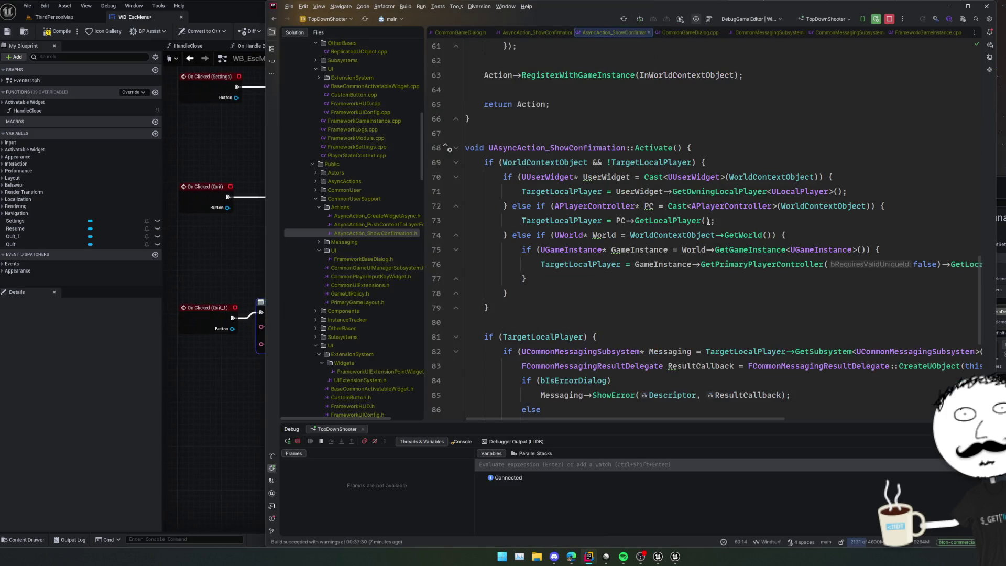
scroll(637, 276, down, 4)
click(631, 249)
key(Up)
key(Up)
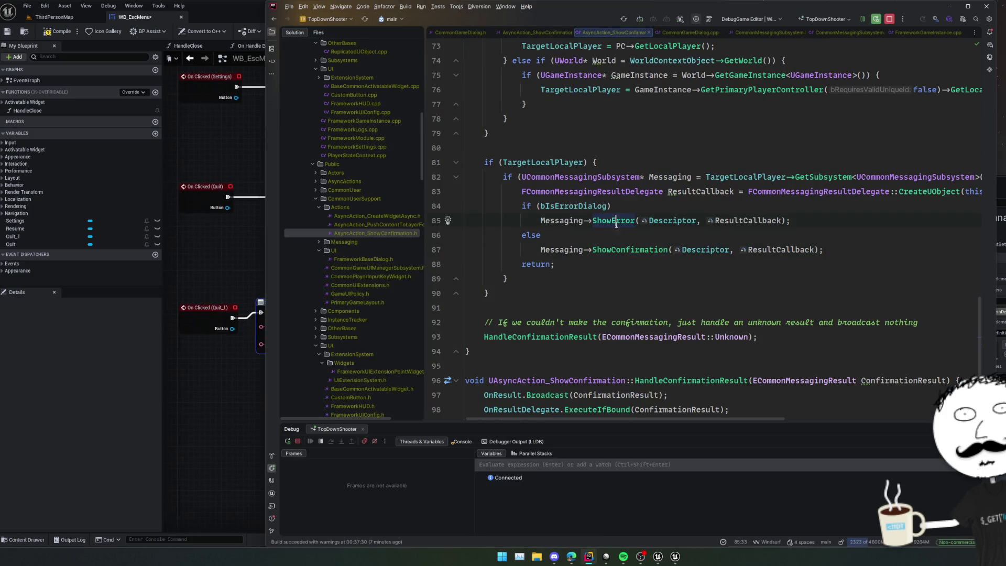
scroll(628, 264, right, 2)
scroll(608, 270, right, 4)
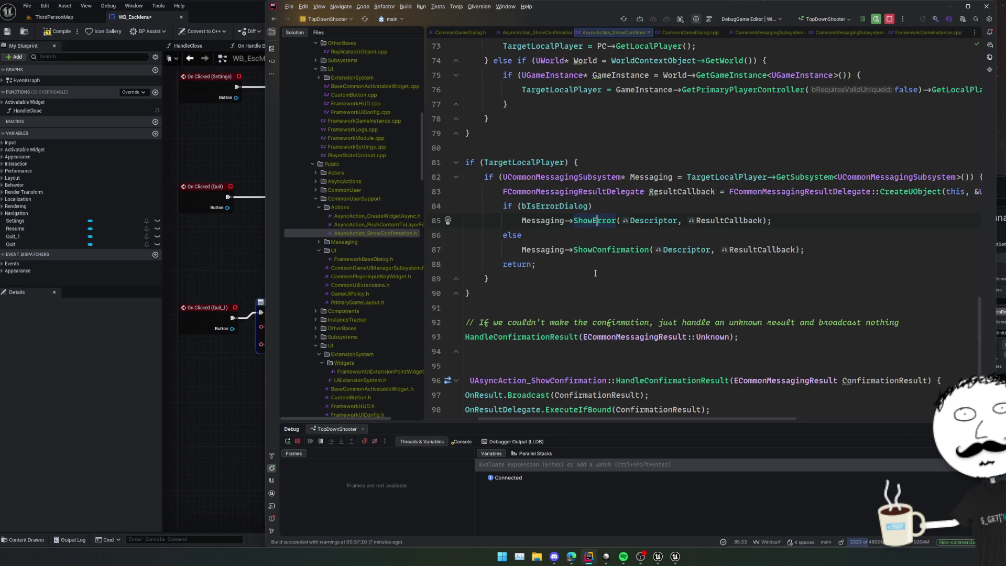
scroll(595, 272, left, 2)
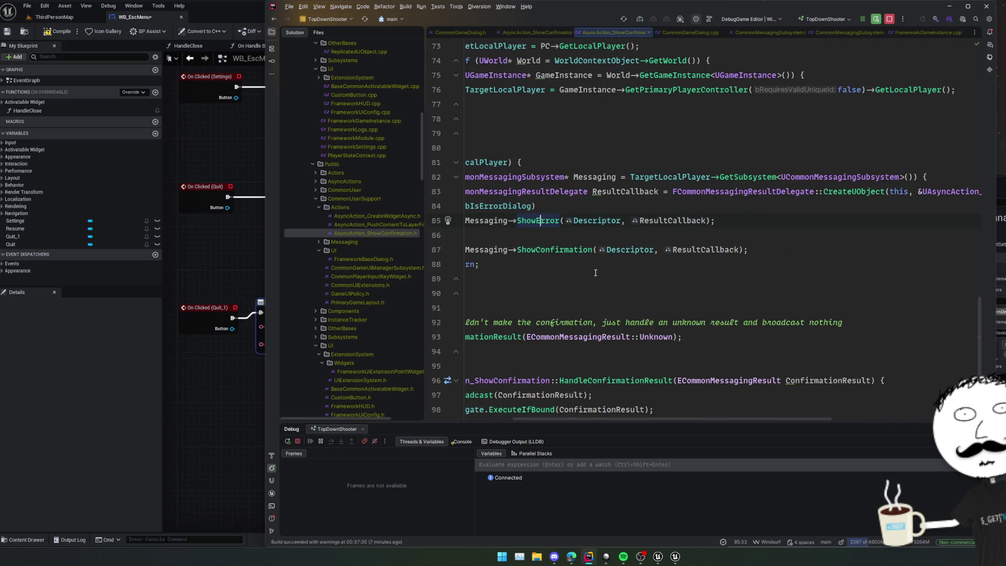
scroll(595, 272, left, 3)
double_click(666, 190)
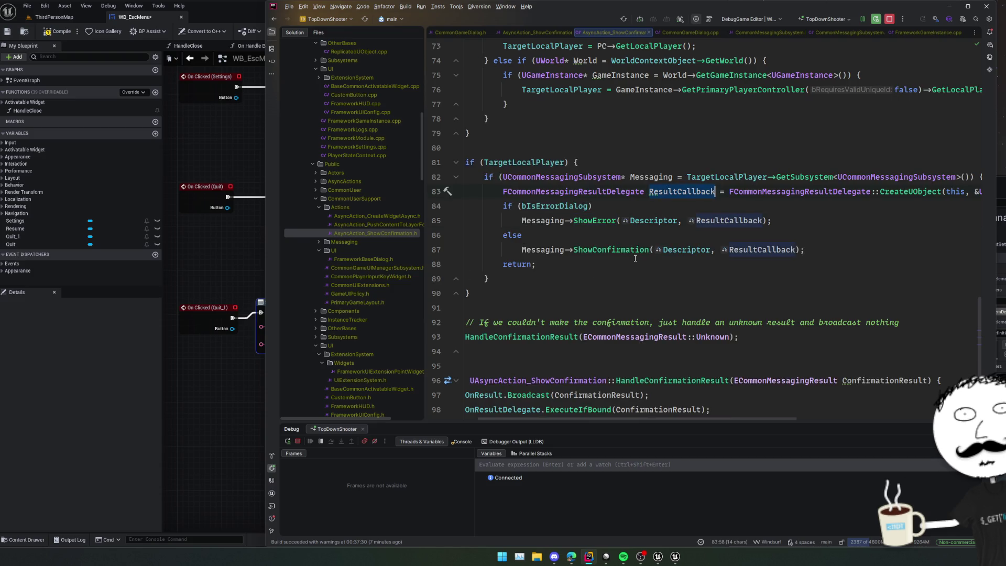
scroll(622, 249, right, 8)
scroll(624, 256, left, 9)
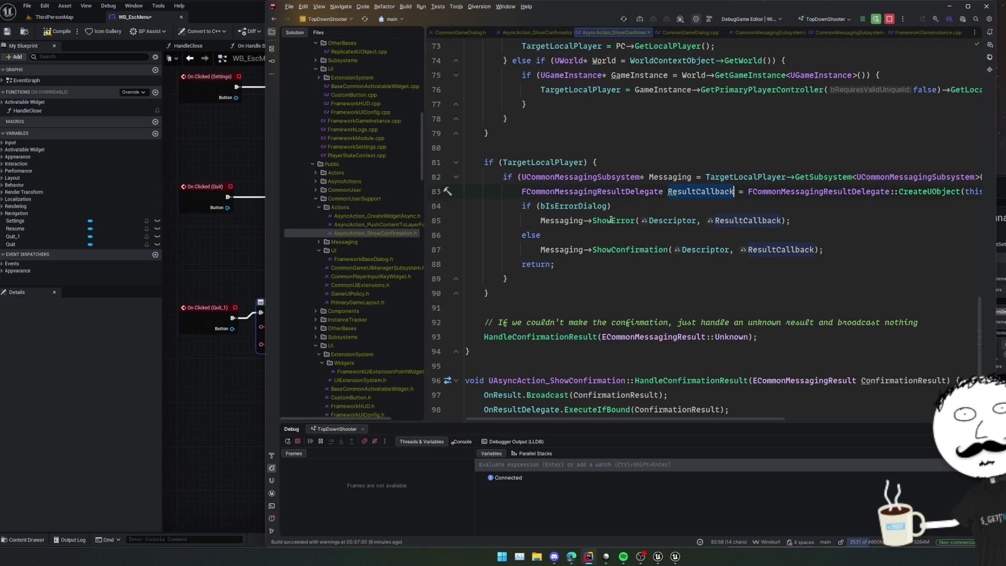
scroll(618, 219, right, 10)
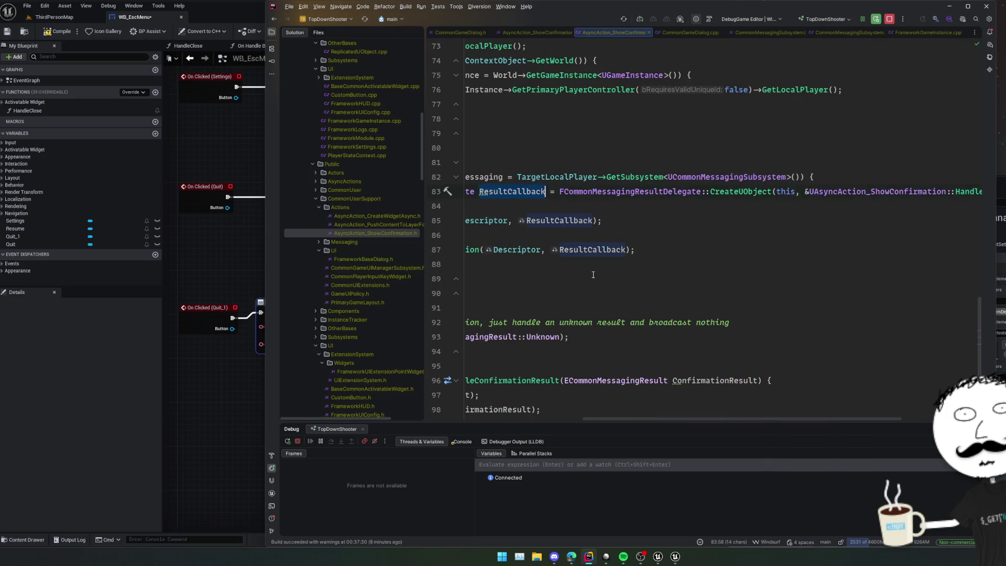
scroll(592, 271, left, 1)
scroll(590, 272, right, 5)
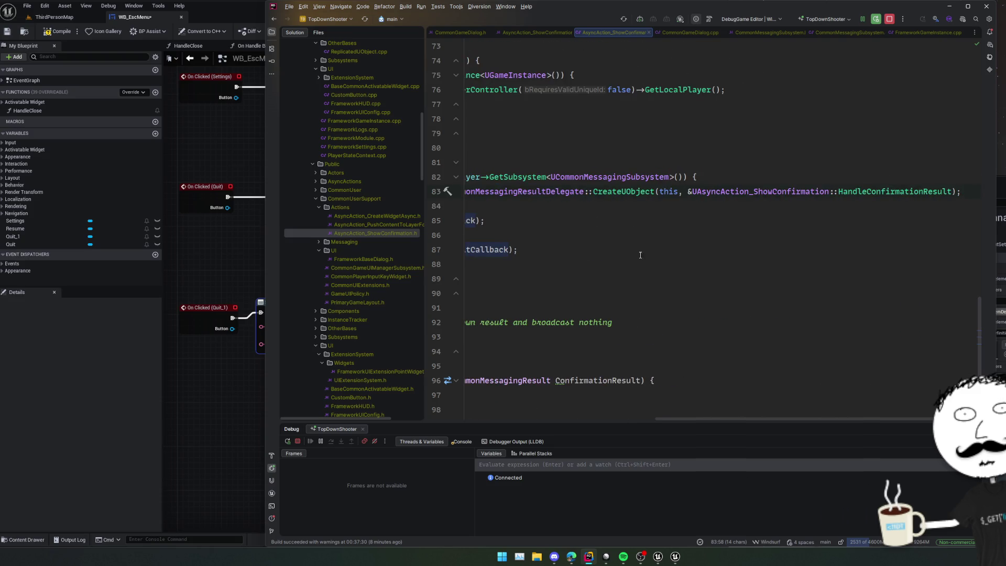
ctrl+click(885, 191)
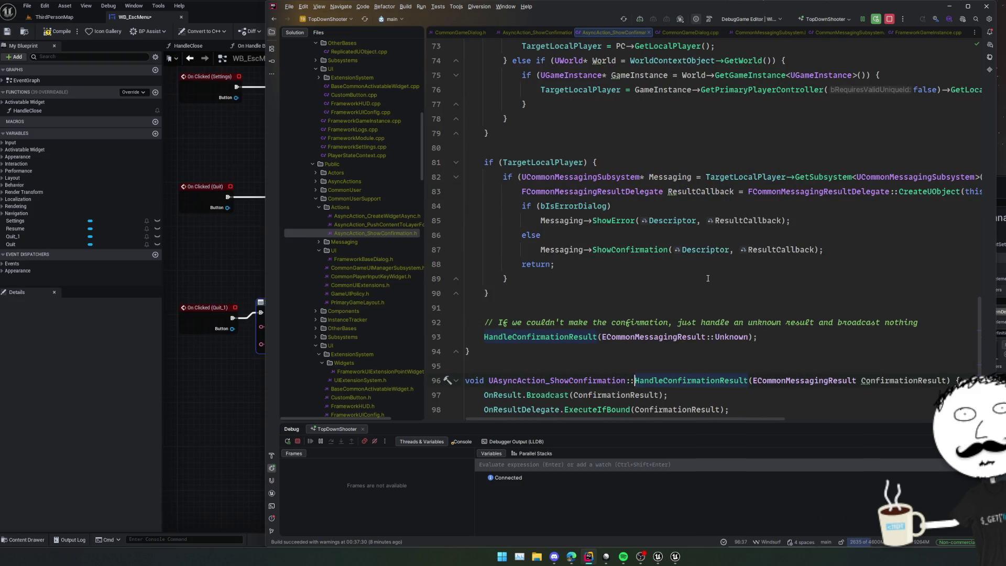
scroll(707, 278, down, 3)
scroll(707, 278, up, 4)
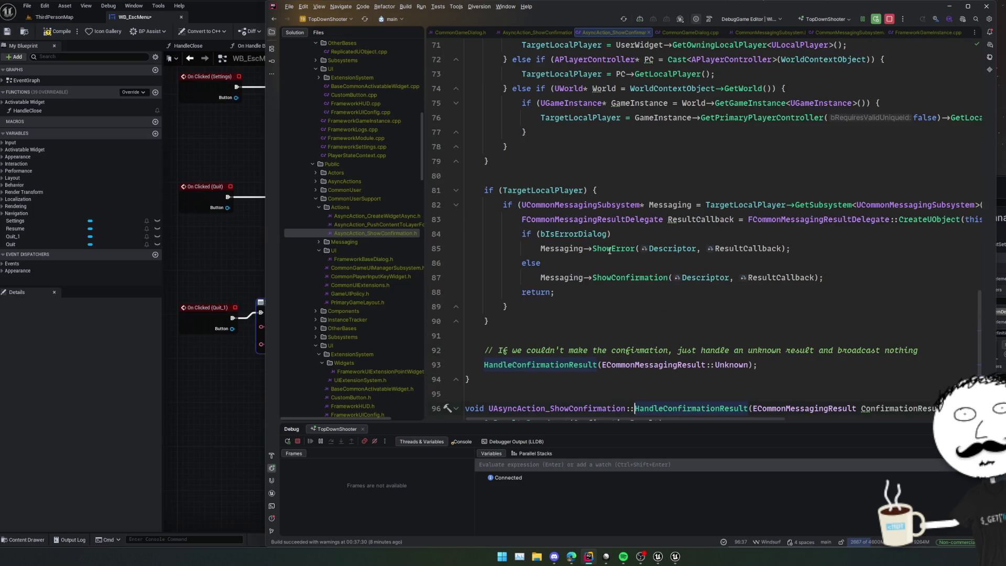
ctrl+click(609, 249)
scroll(644, 296, up, 3)
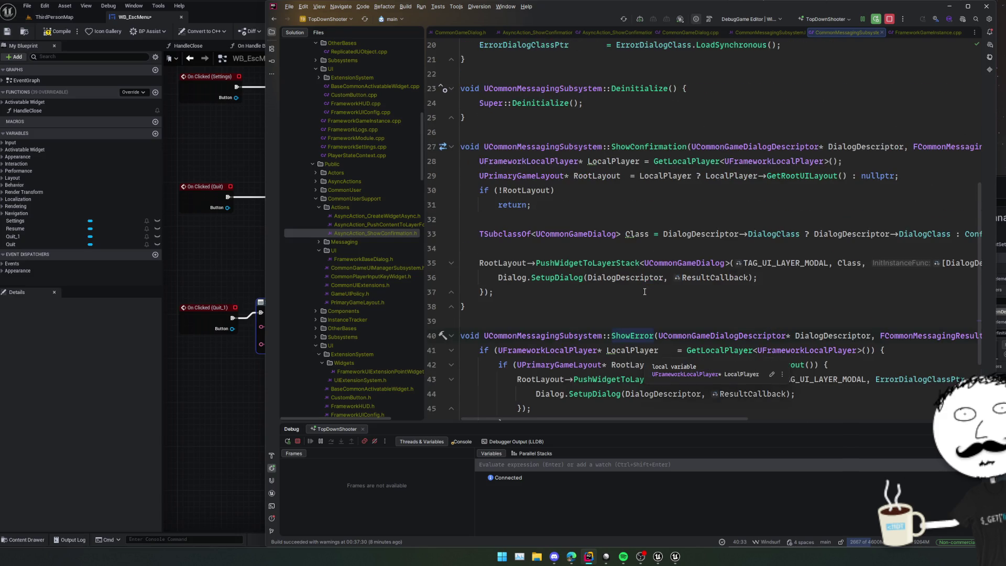
scroll(759, 272, down, 2)
scroll(852, 194, right, 5)
double_click(885, 88)
scroll(802, 216, left, 5)
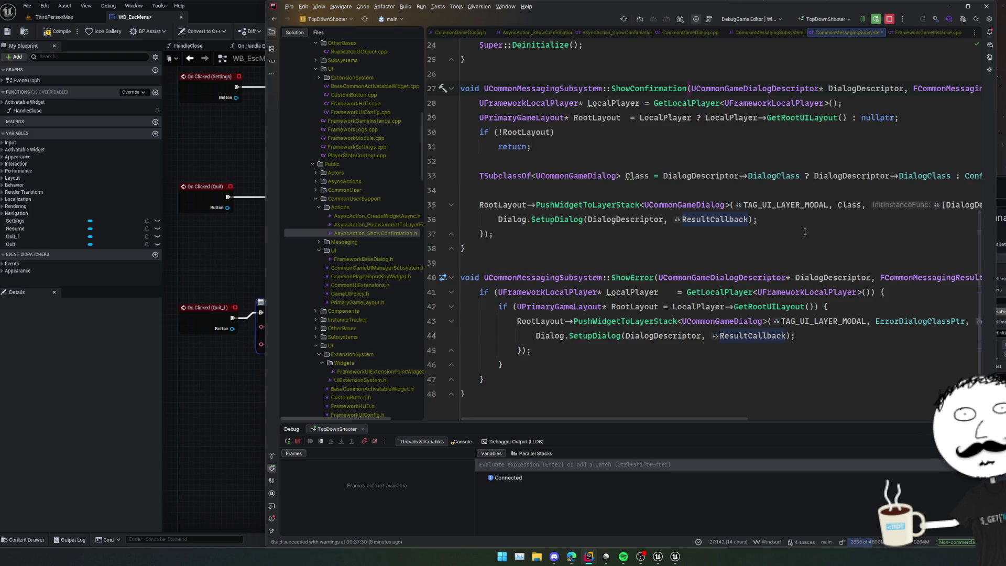
scroll(804, 231, right, 1)
scroll(805, 231, right, 1)
scroll(804, 231, left, 2)
key(ctrl+alt+Left)
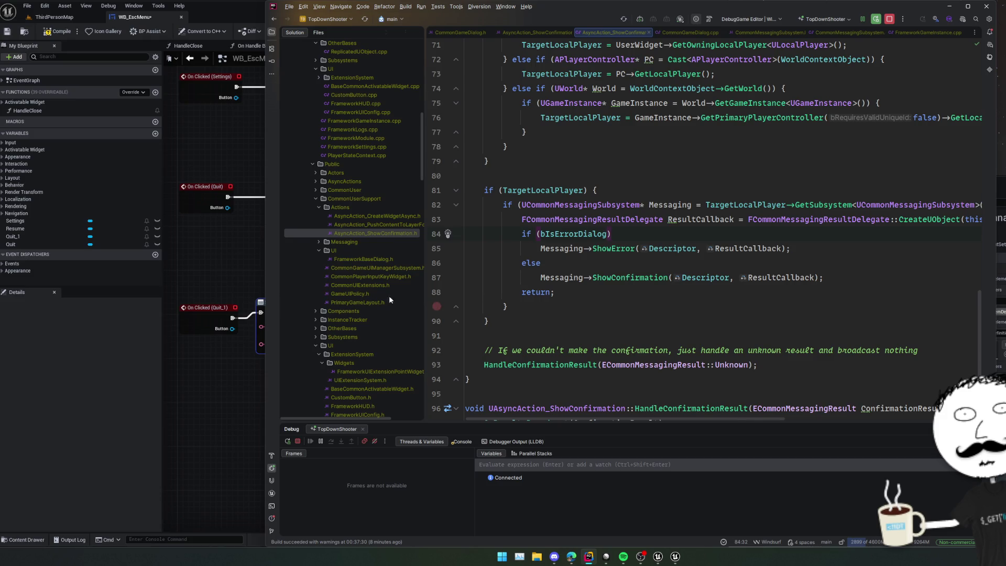
Attach a Print Text node printing 'closed' to ShowError's On Result and compile WB_EscMenu.
click(175, 266)
drag(296, 312, 347, 315)
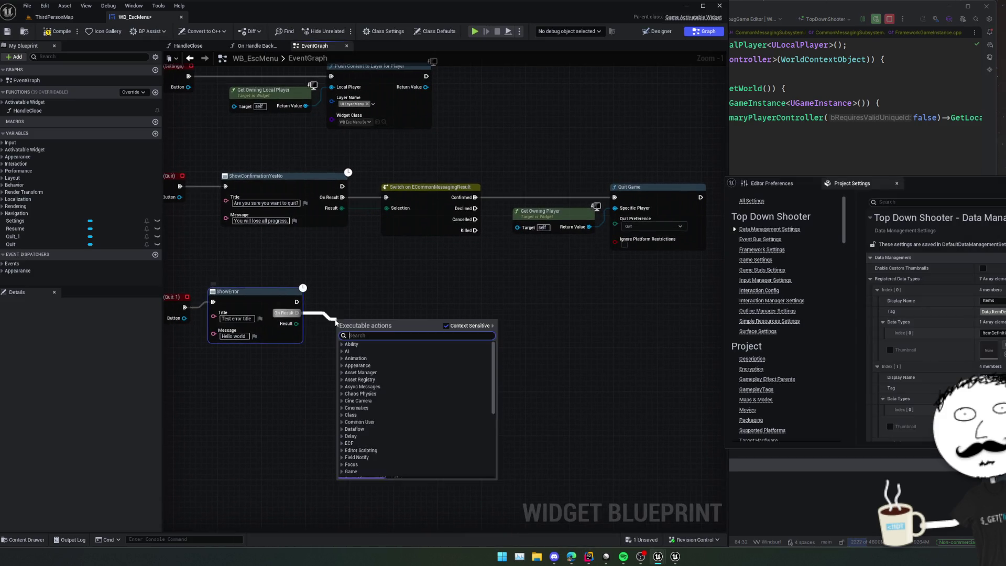
text(print t)
key(Return)
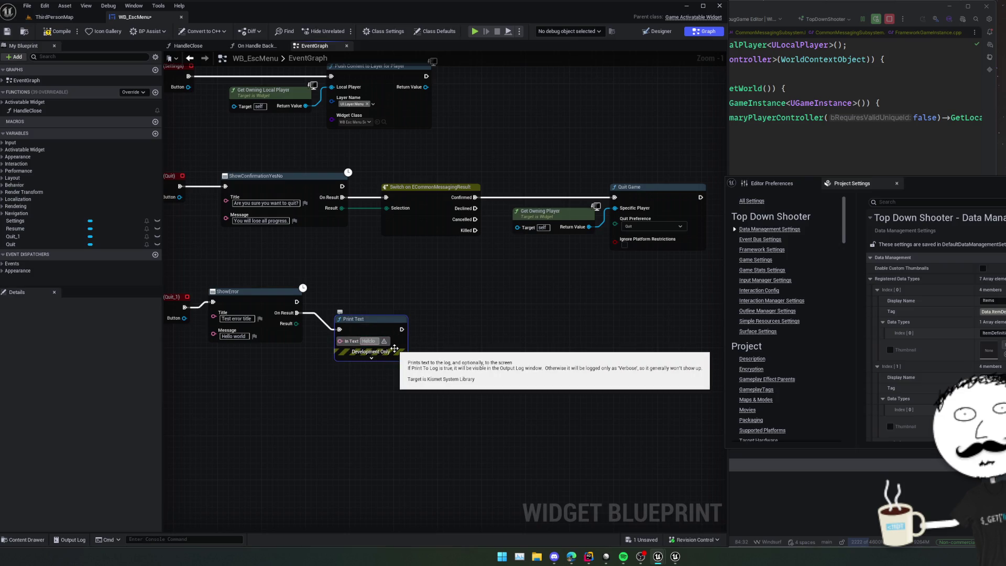
text(closed)
key(ctrl+s)
scroll(394, 347, up, 1)
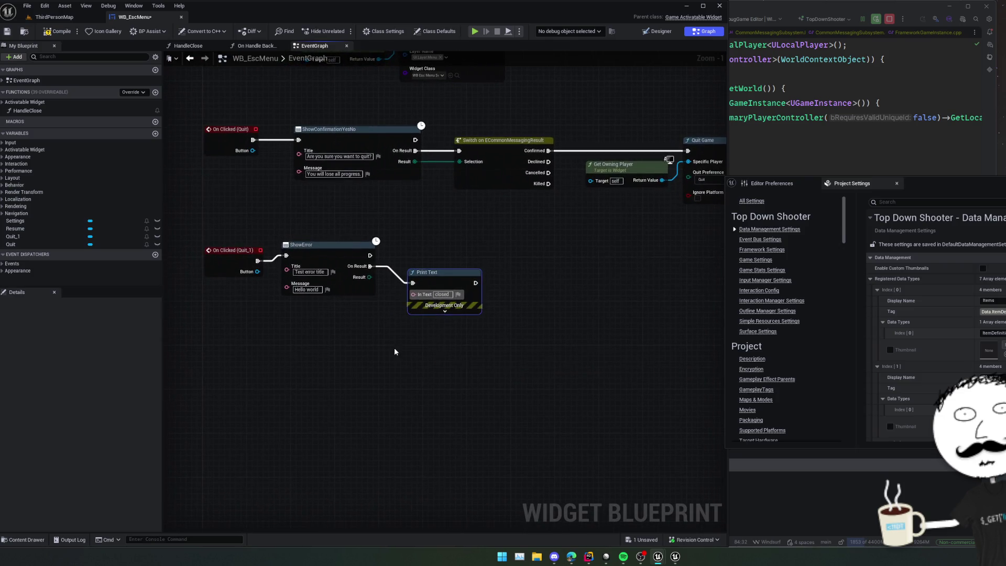
scroll(408, 332, down, 1)
drag(409, 331, 419, 424)
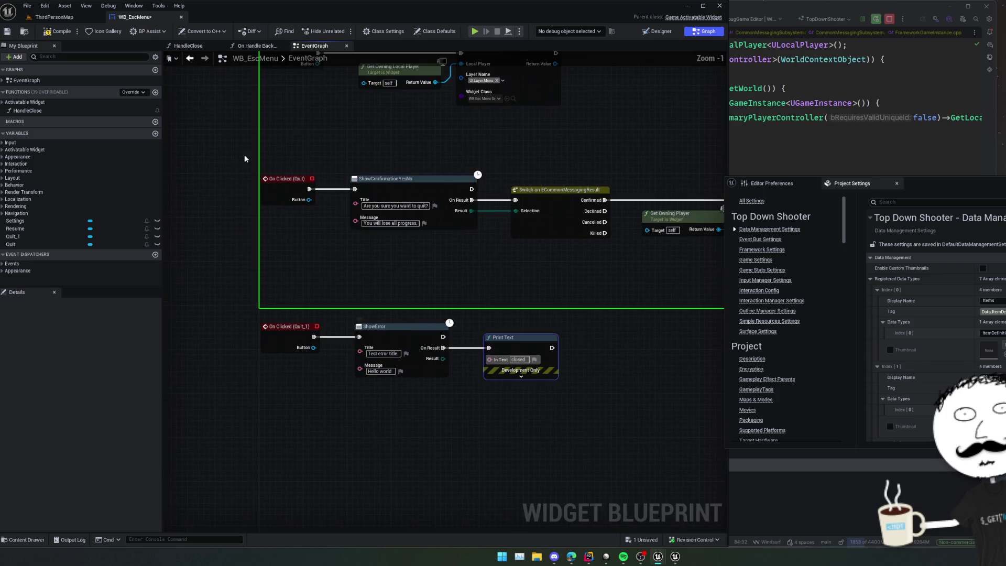
click(58, 33)
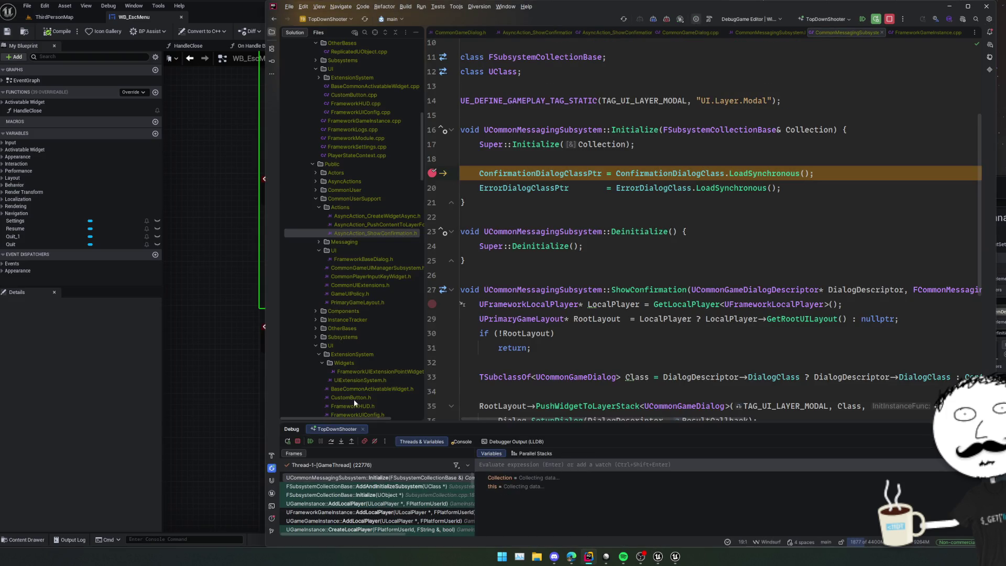
Step through Initialize to check that ErrorDialogClassPtr resolves to WB_Modal_Error_C.
click(330, 441)
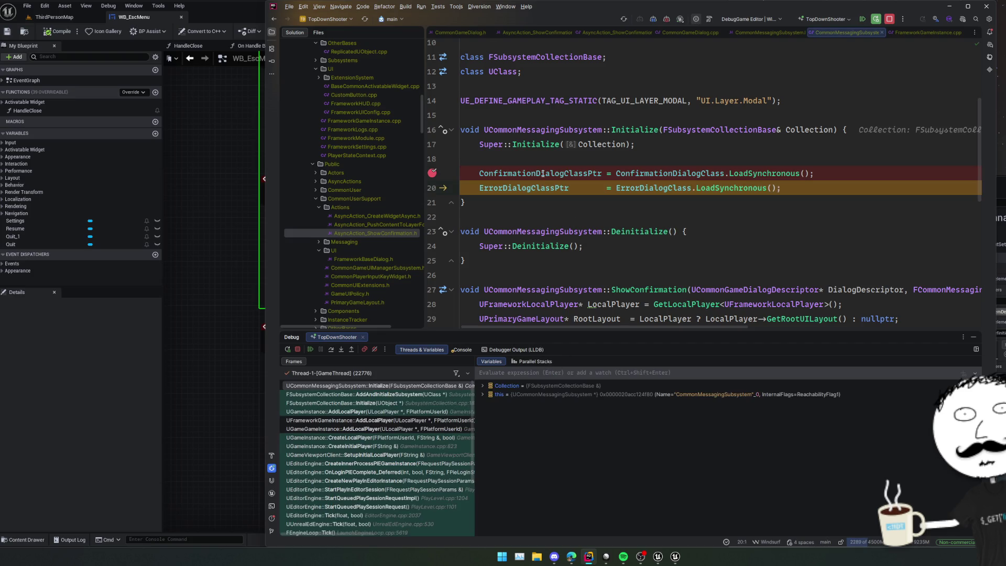
mouse_move(542, 173)
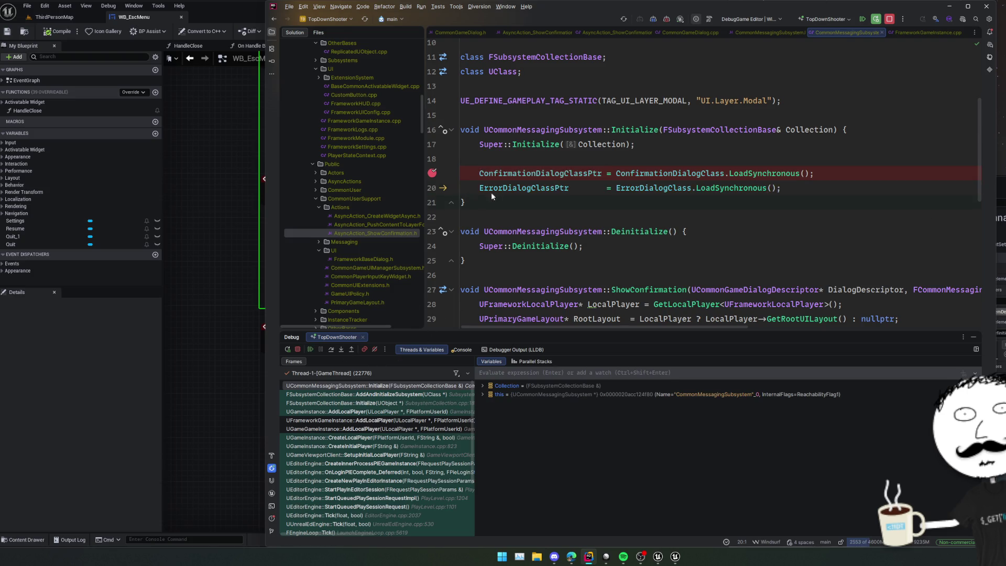
key(F10)
mouse_move(504, 187)
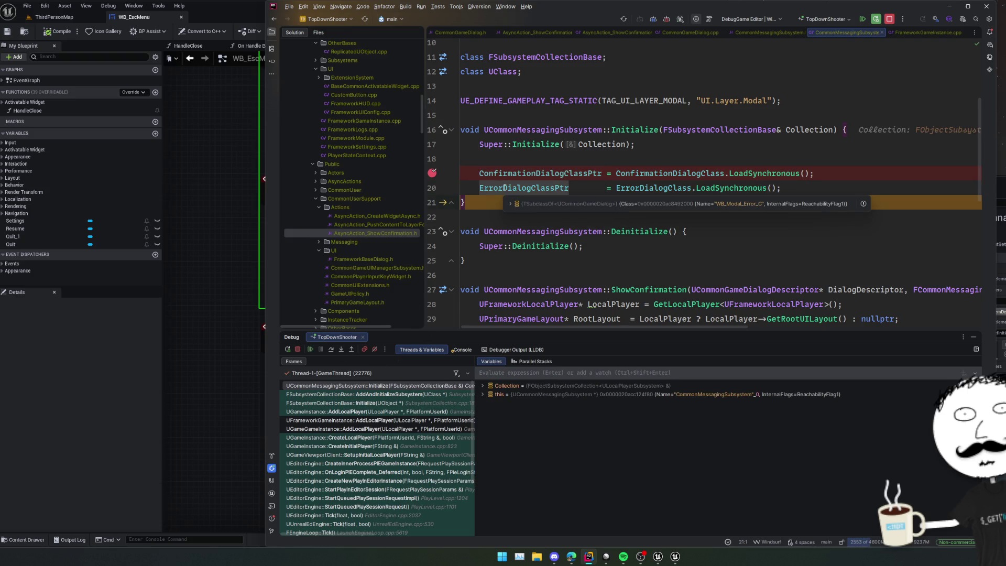
Remove the dialog-loading breakpoint, resume execution, and bring up the Unreal game preview.
drag(432, 172, 432, 202)
click(310, 349)
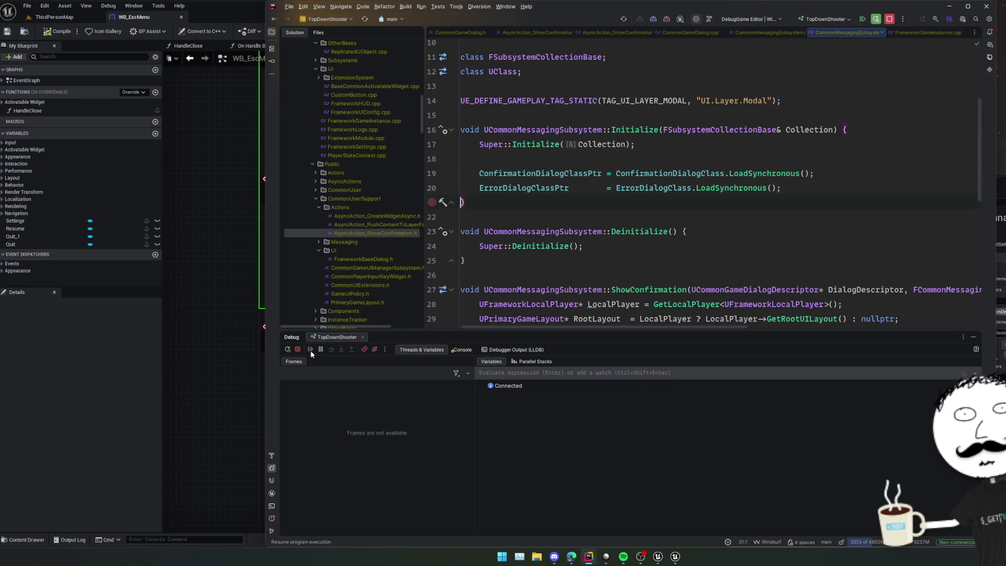
click(260, 288)
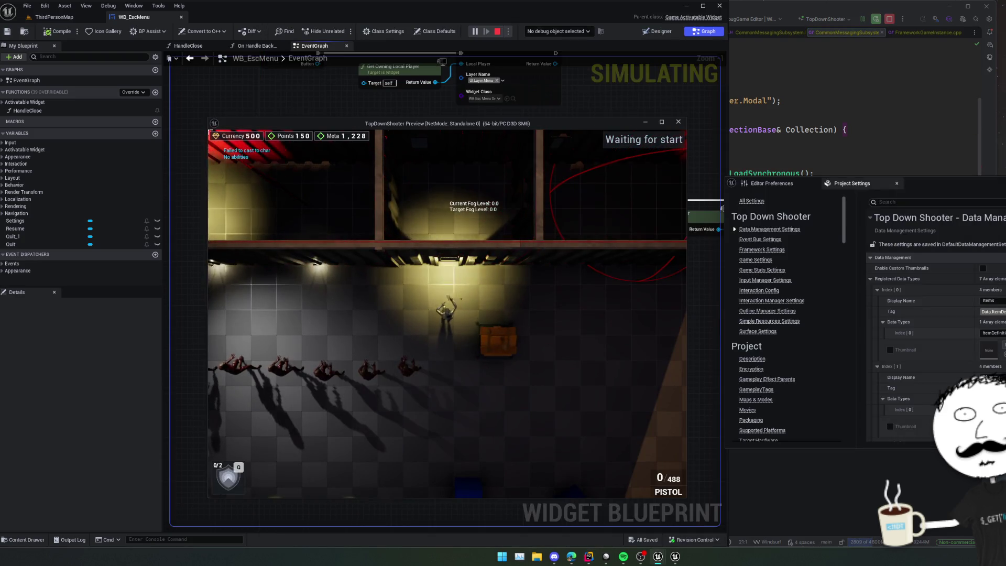
From the pause menu, open the test error dialog and close it, including via the backdrop.
key(Escape)
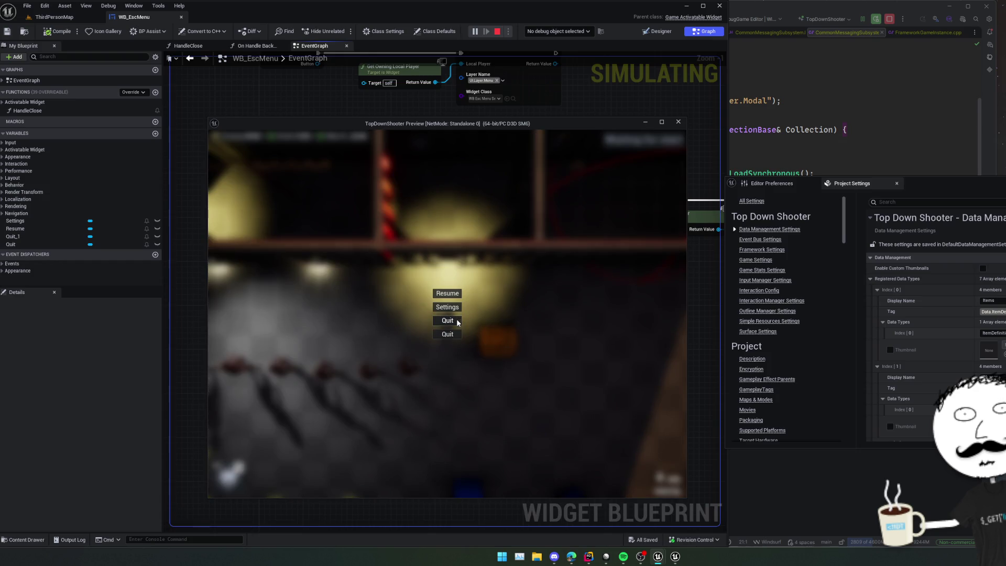
click(448, 334)
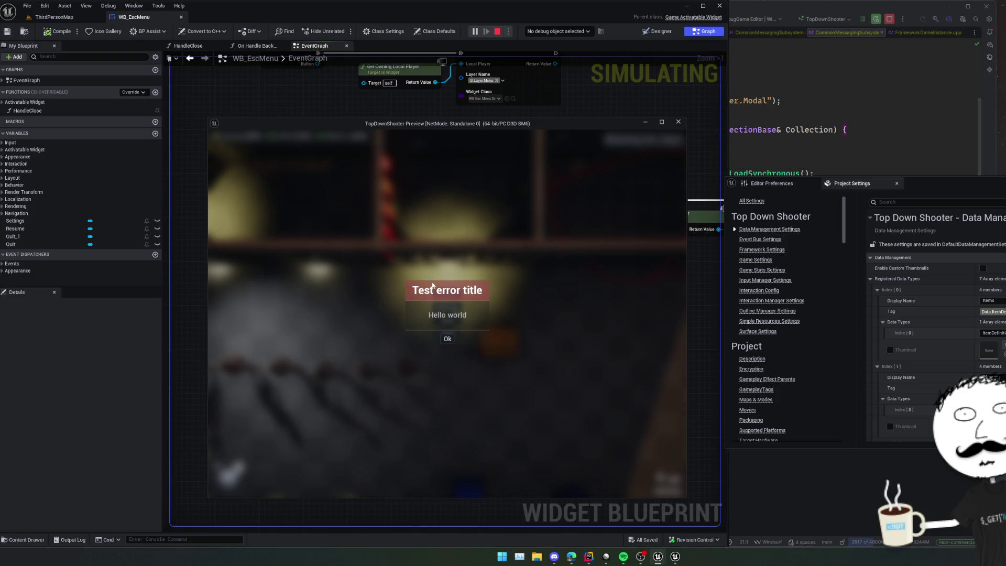
click(448, 340)
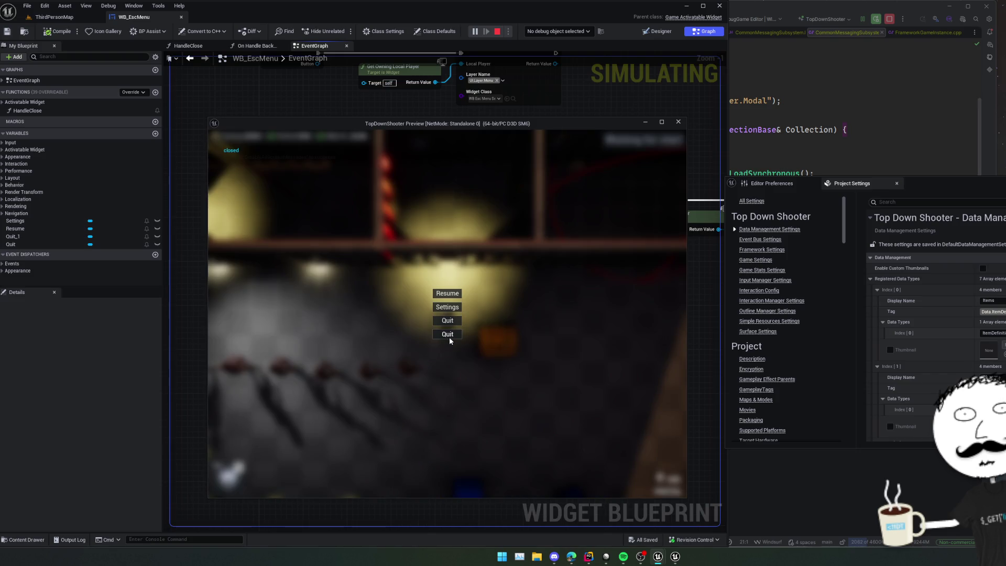
click(450, 340)
click(450, 338)
Open the quit confirmation, answer No, leave the menu, and return to Rider's Initialize function.
click(447, 321)
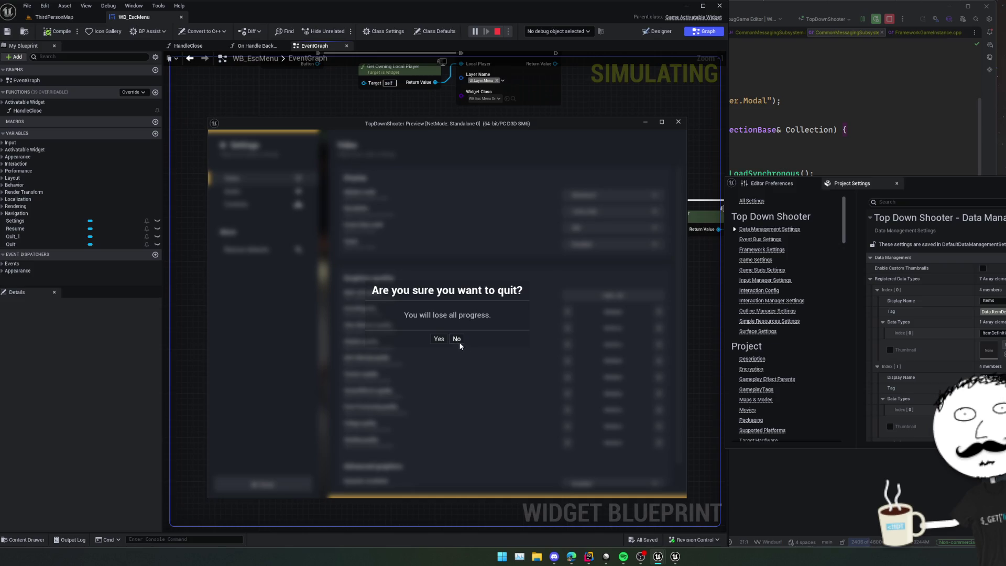
click(457, 339)
key(Escape)
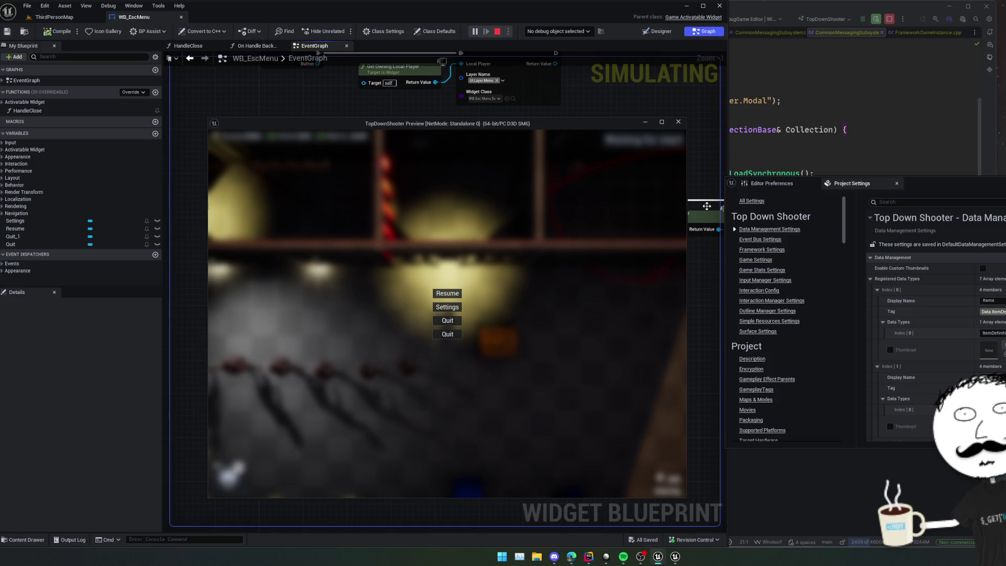
click(764, 173)
click(459, 202)
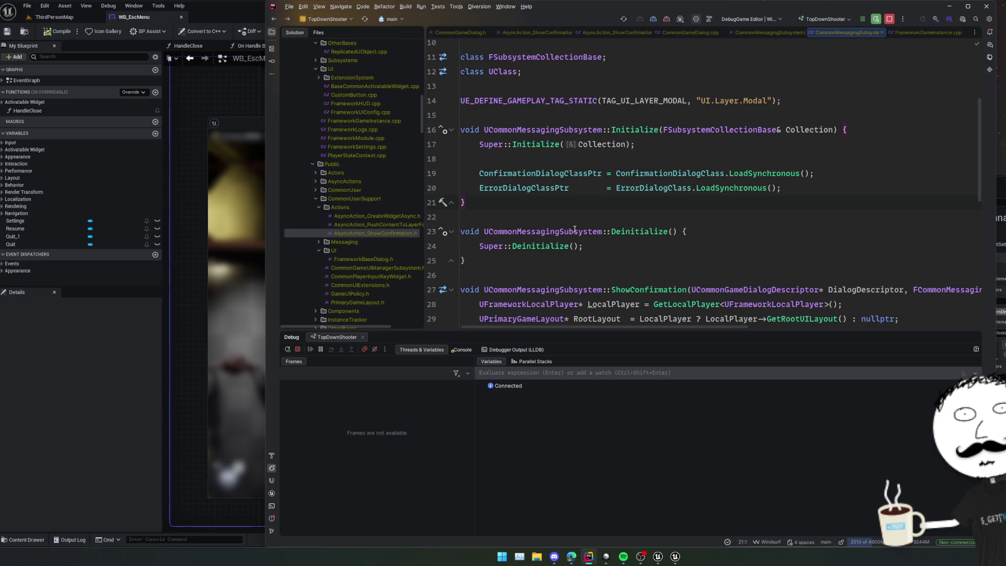
Follow ErrorDialogClassPtr through CommonGameDialog.h to the derived FrameworkBaseDialog.h.
ctrl+click(566, 193)
ctrl+click(555, 185)
click(642, 185)
click(442, 142)
scroll(675, 173, down, 3)
click(675, 174)
click(691, 151)
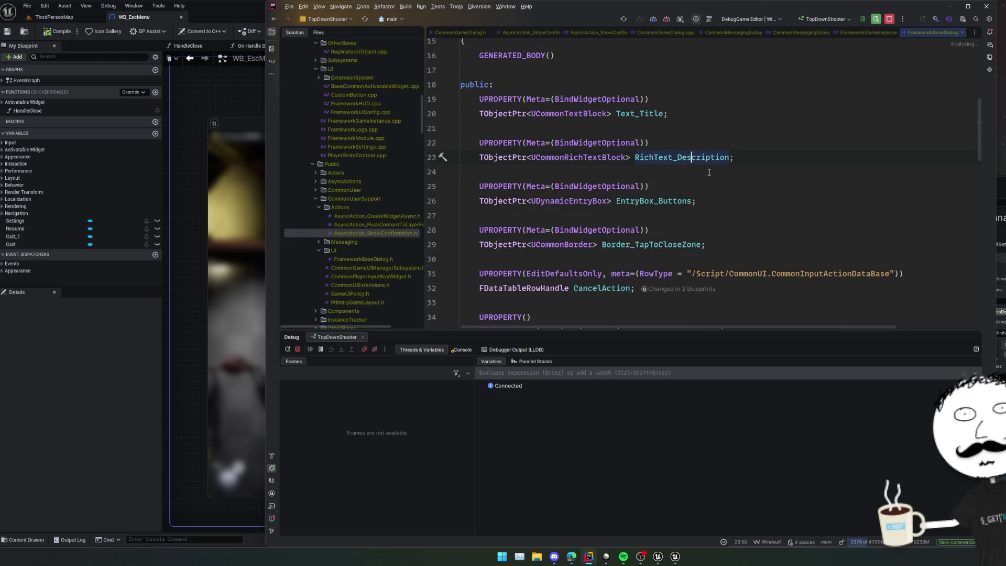
Open Border_TapToCloseZone's binding usage in FrameworkBaseDialog.cpp, then stop the Unreal game preview.
ctrl+click(657, 245)
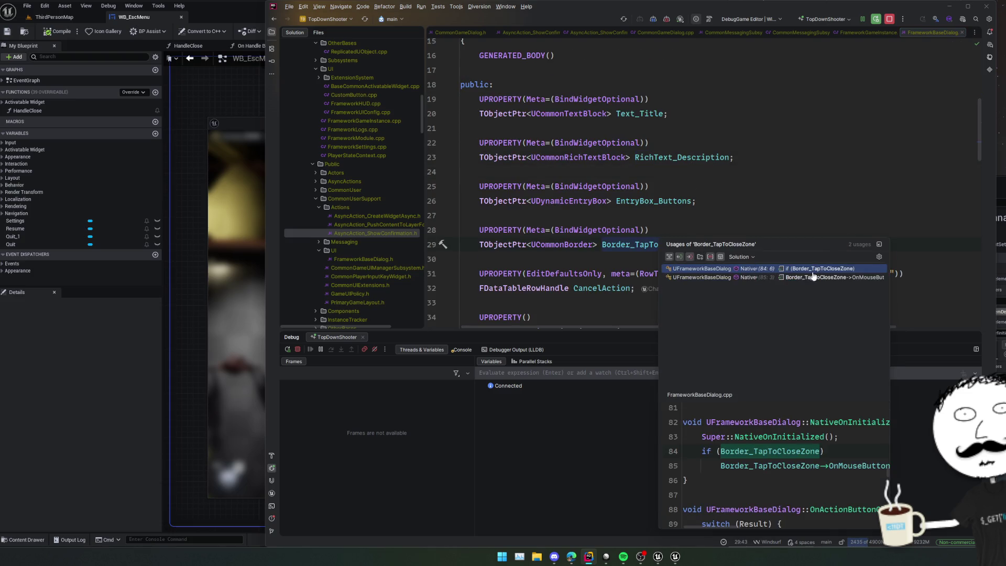
click(816, 270)
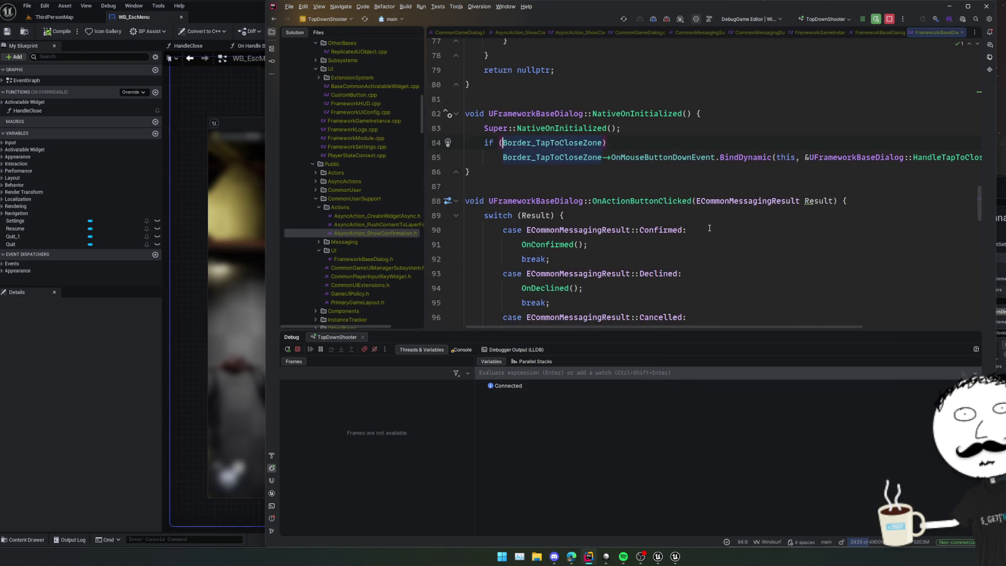
scroll(710, 228, up, 2)
scroll(709, 228, right, 5)
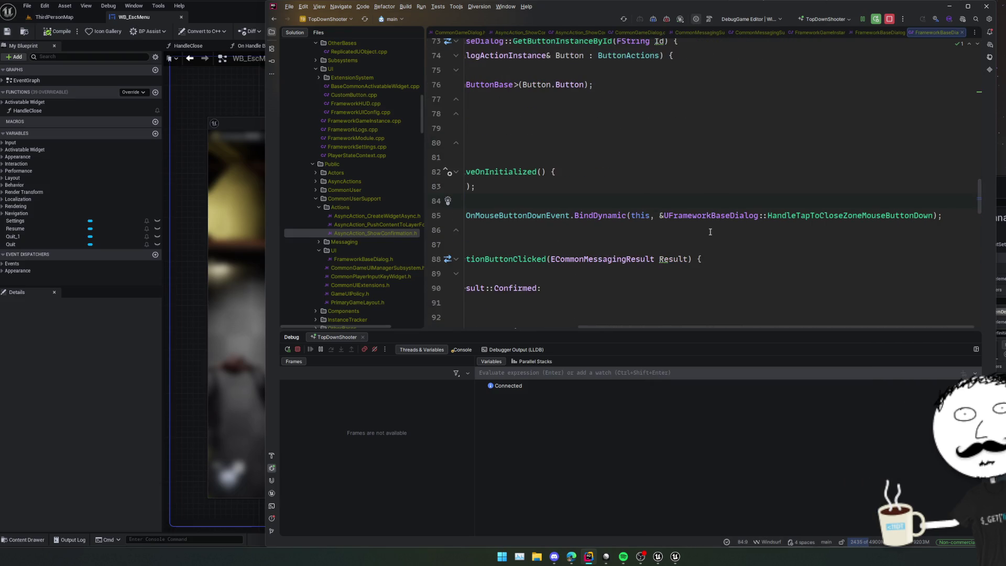
scroll(710, 232, left, 5)
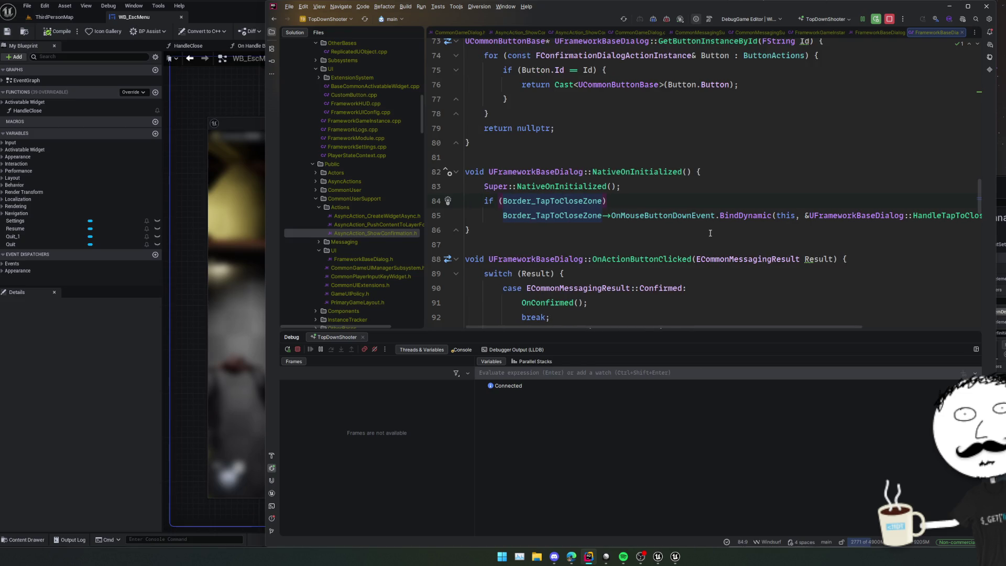
click(249, 126)
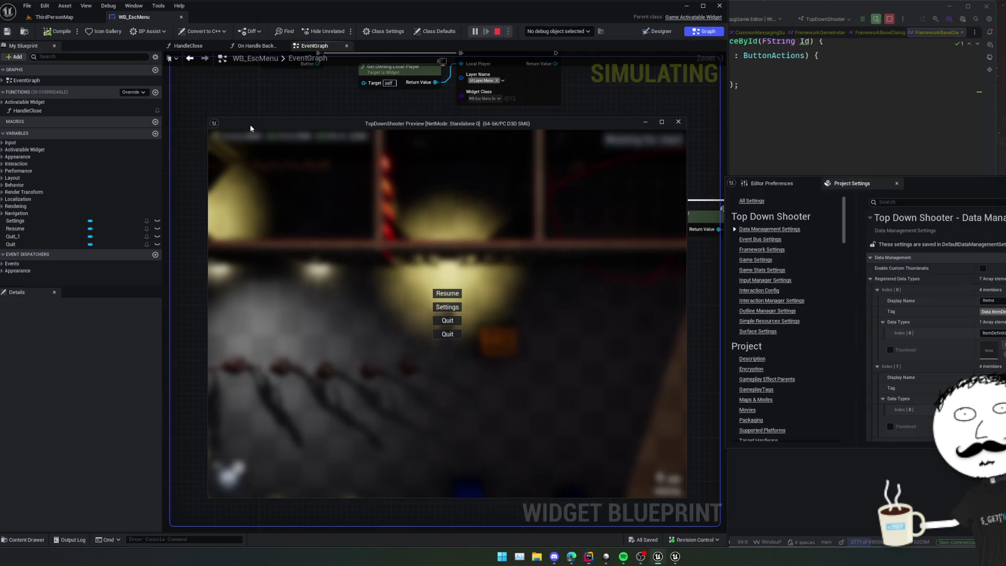
click(678, 122)
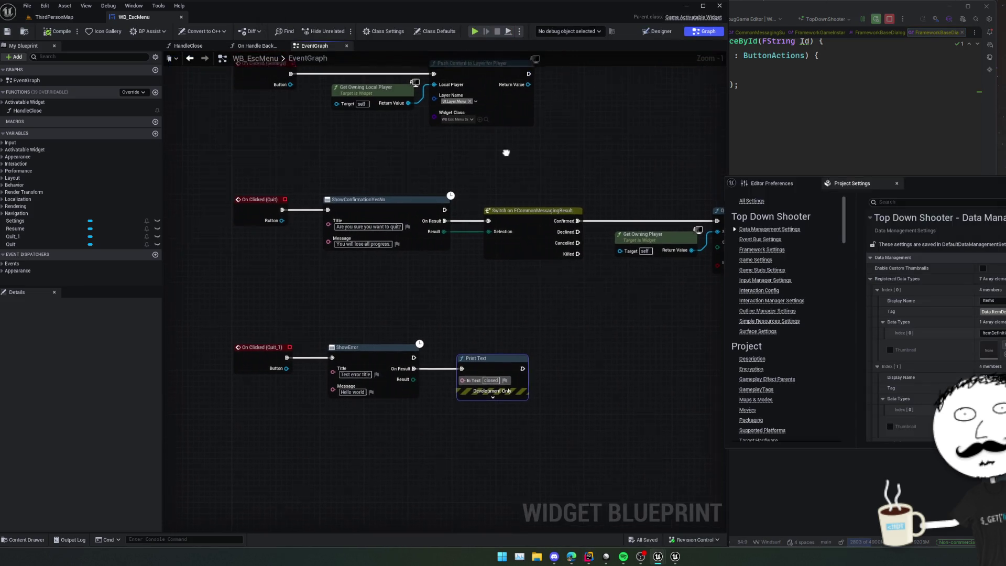
Open WB_Modal_Confirmation and make its root widget consume pointer input.
click(93, 17)
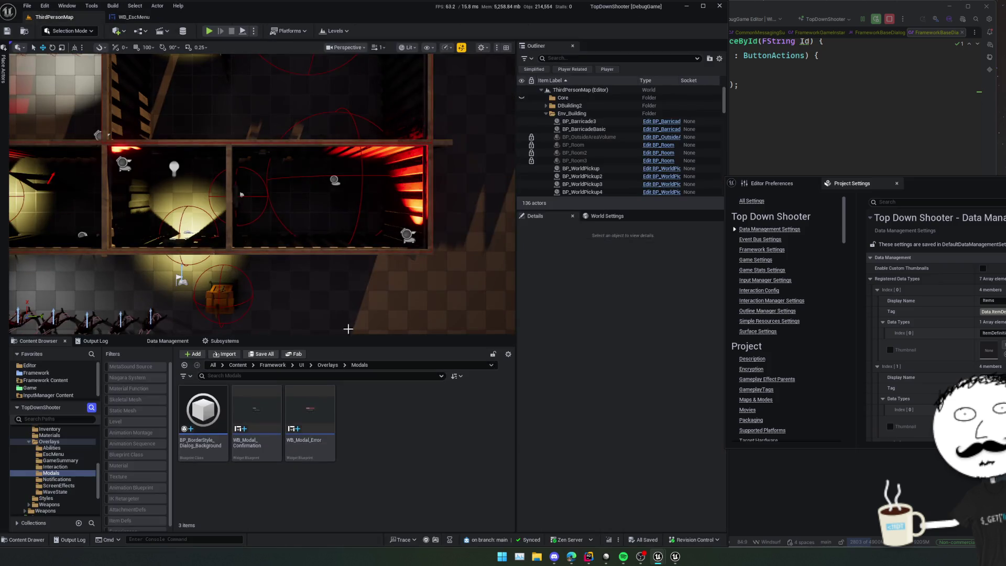
double_click(258, 412)
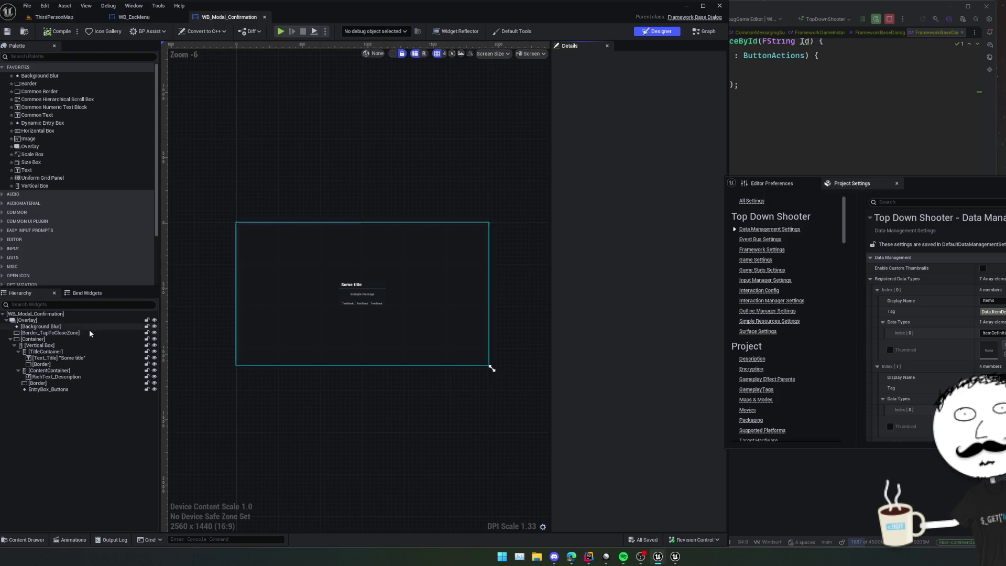
click(86, 332)
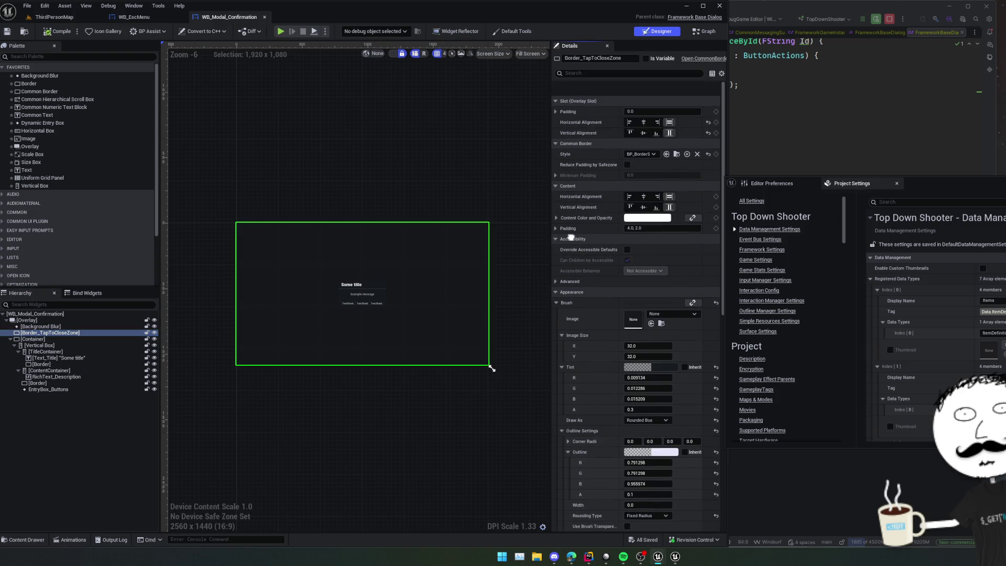
click(119, 313)
click(627, 129)
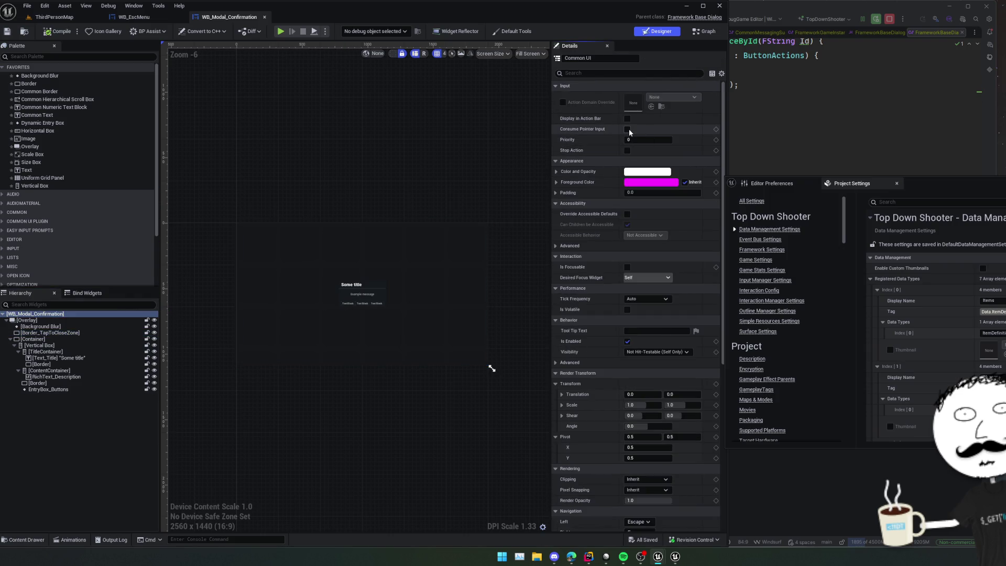
scroll(578, 283, down, 1)
scroll(578, 283, up, 1)
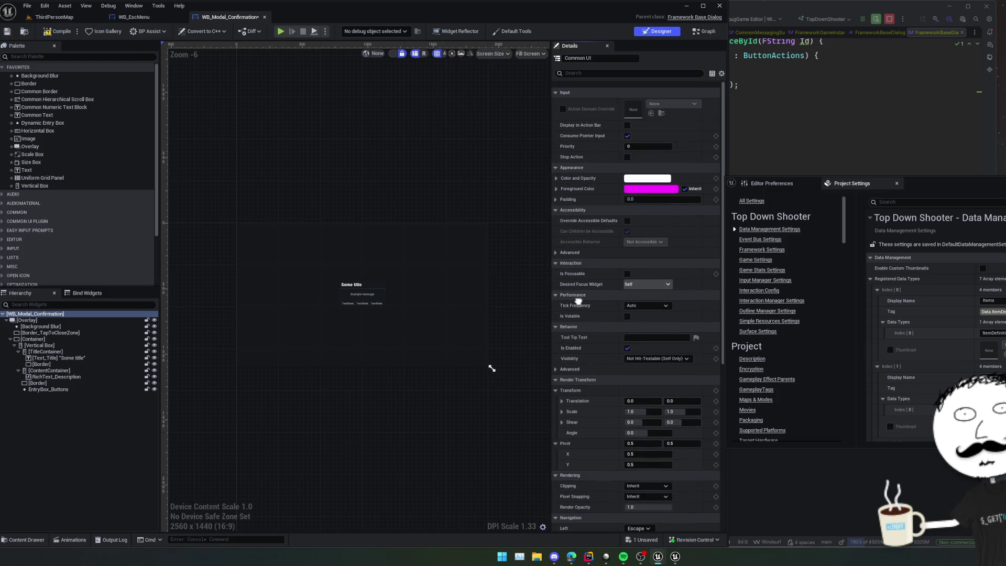
scroll(578, 293, down, 3)
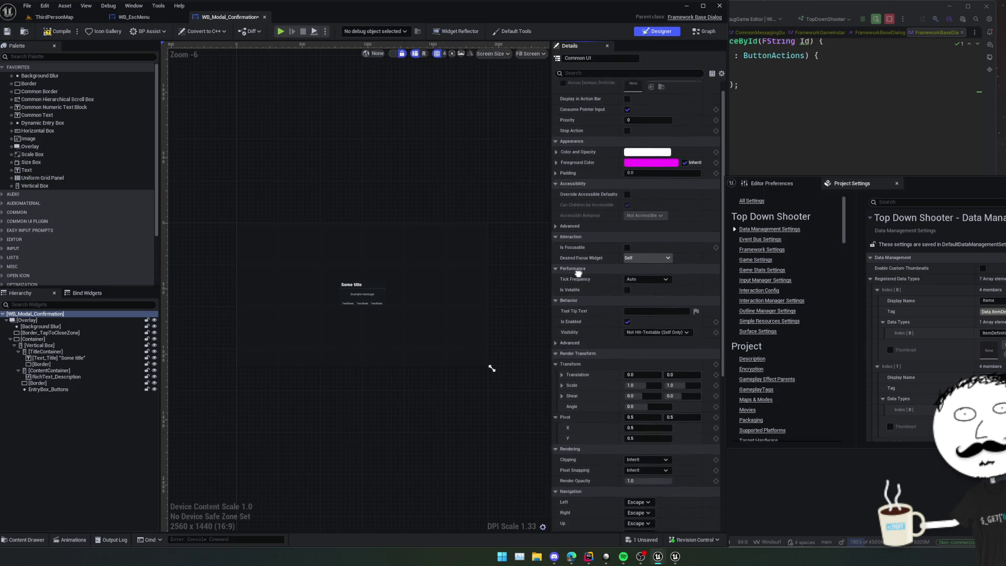
scroll(578, 235, down, 10)
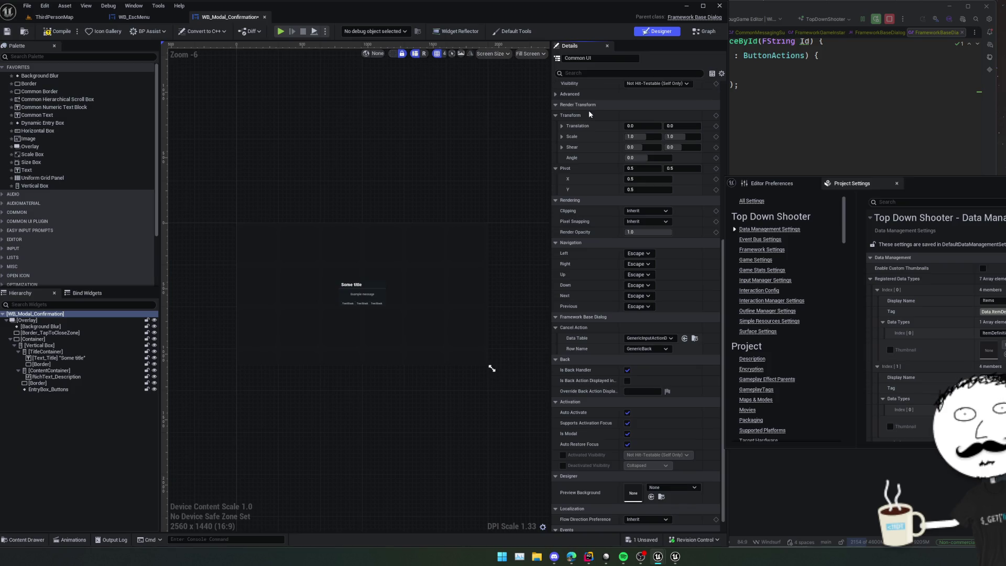
scroll(574, 228, up, 2)
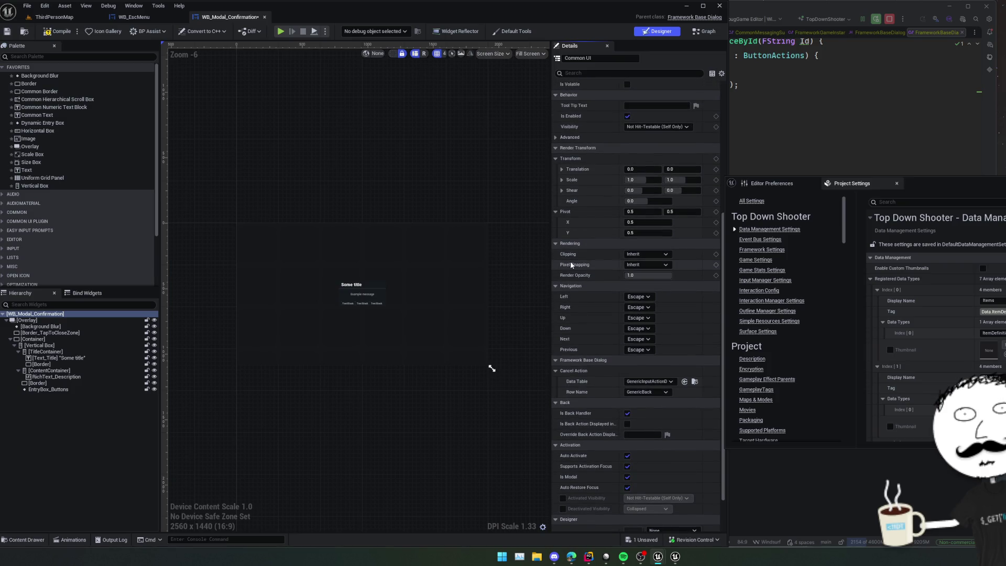
Select Border_TapToCloseZone and collapse its Brush and Brush Color settings.
click(104, 334)
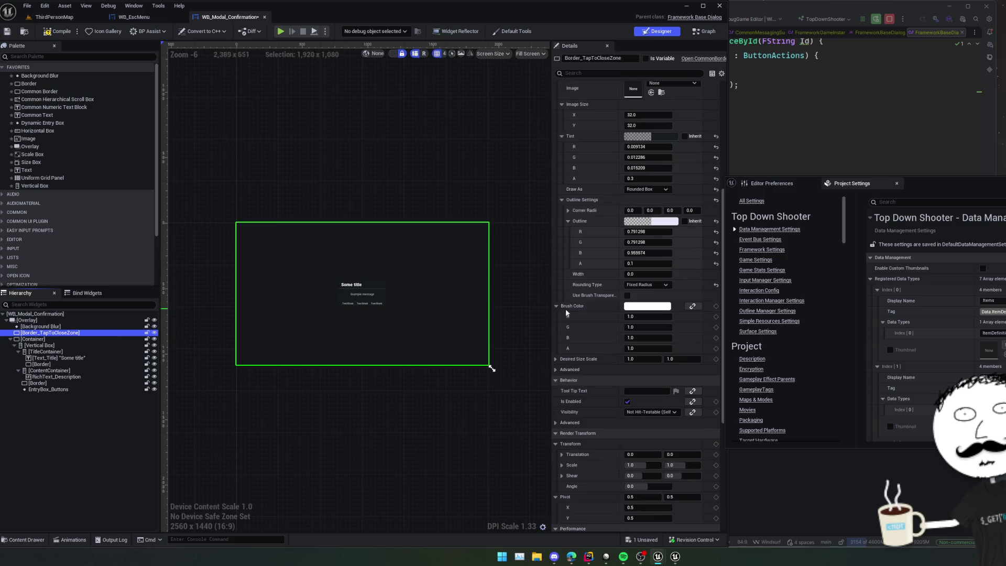
scroll(565, 412, down, 3)
scroll(565, 412, down, 10)
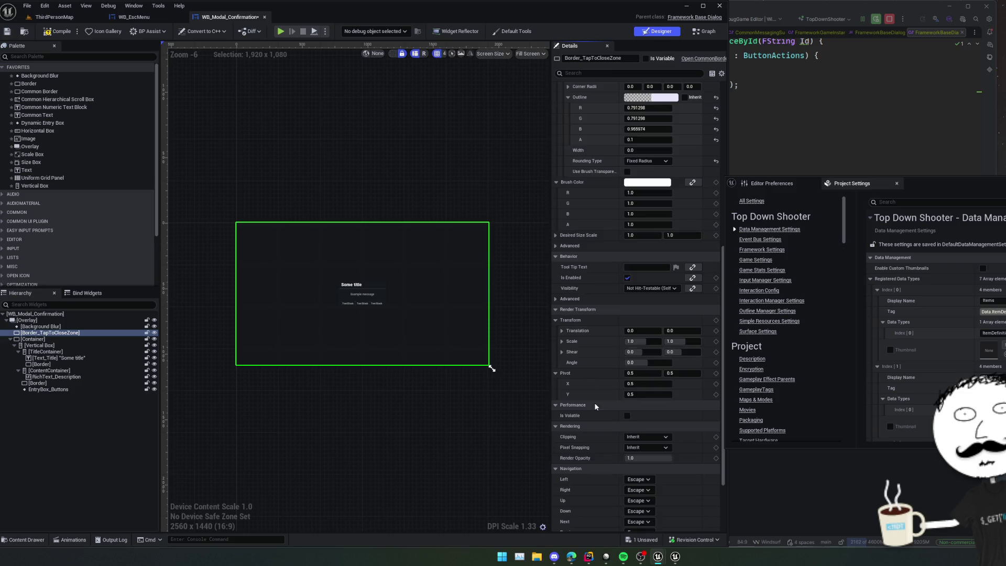
scroll(580, 247, down, 5)
scroll(580, 247, up, 13)
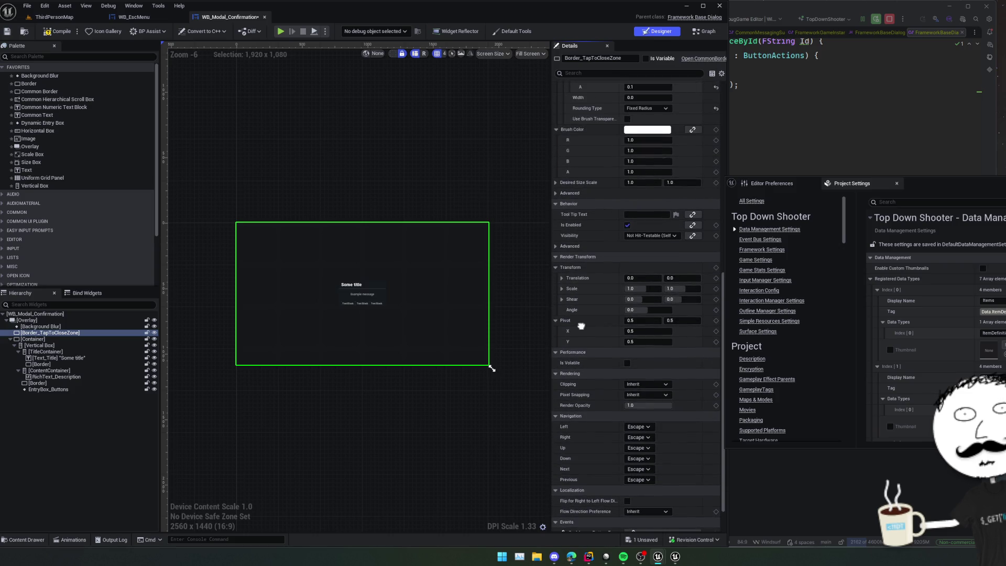
scroll(583, 303, up, 6)
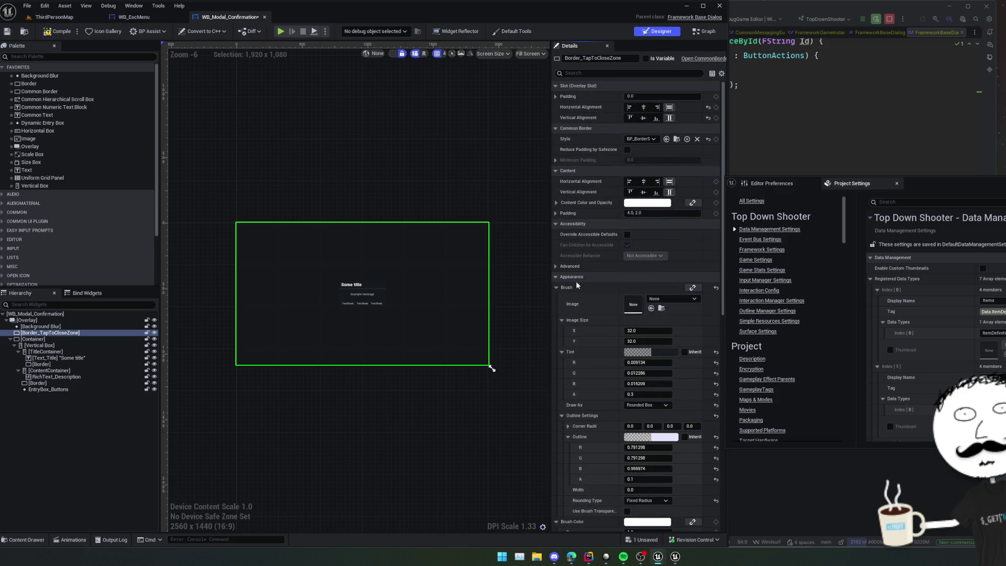
click(556, 288)
click(556, 297)
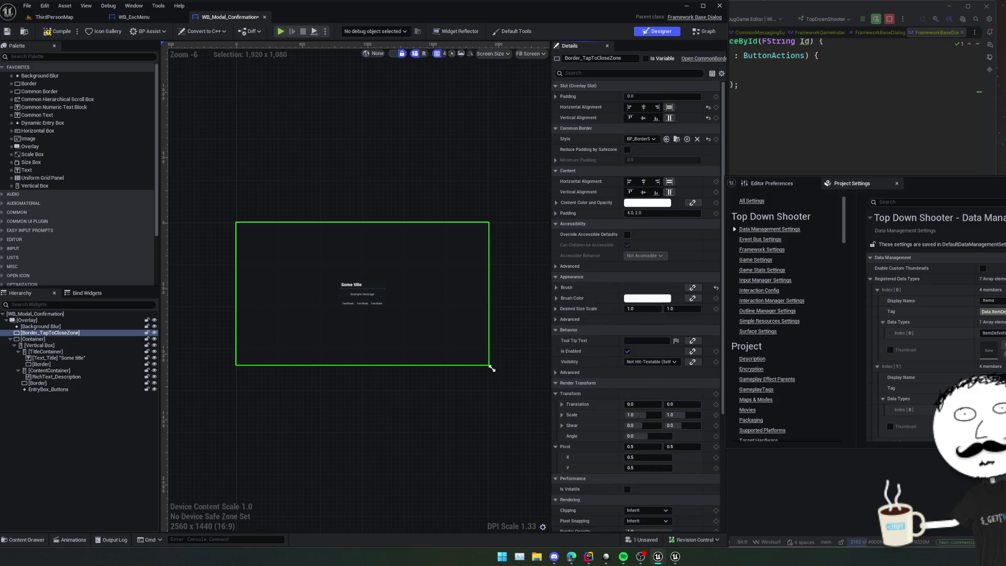
scroll(582, 283, up, 1)
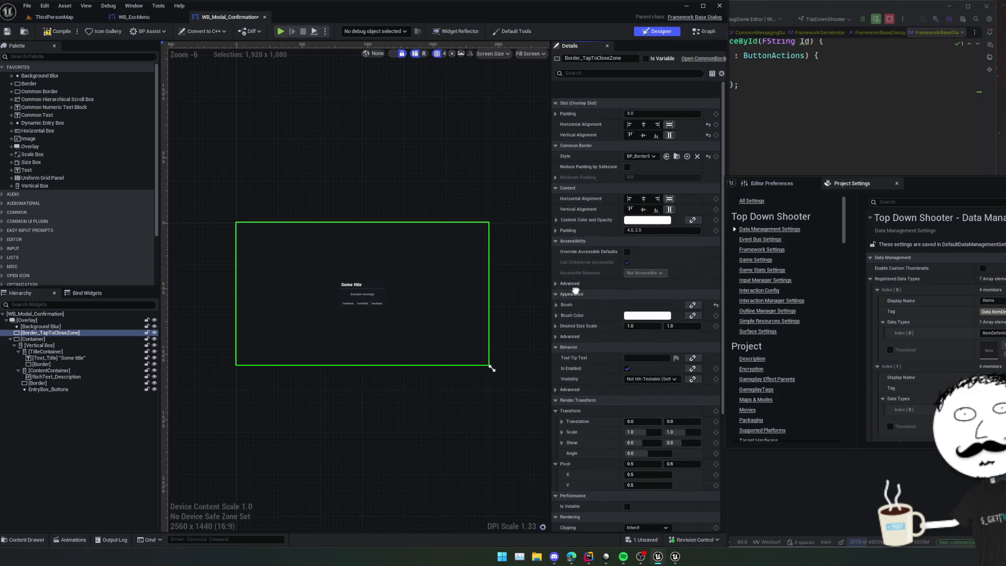
scroll(575, 289, down, 10)
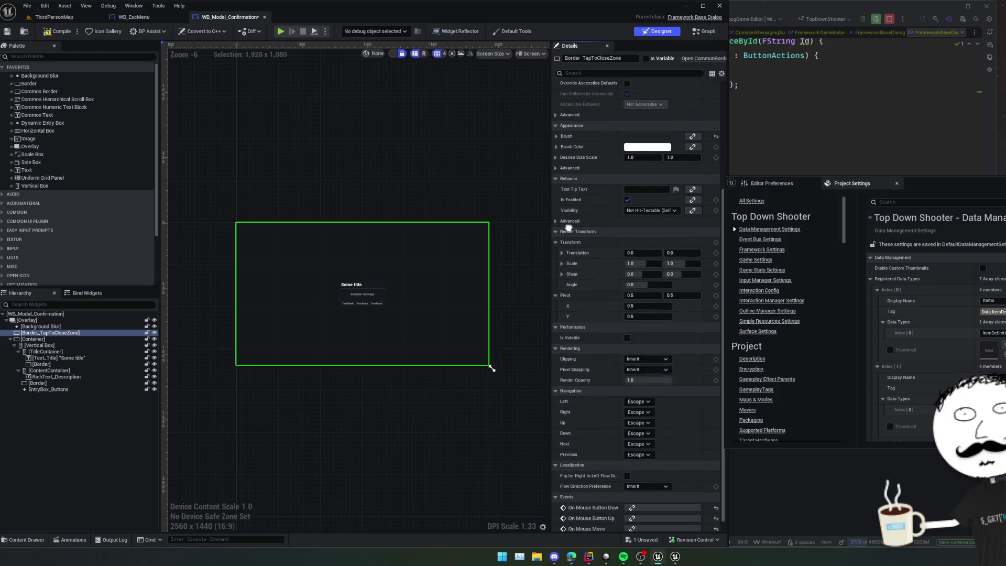
scroll(655, 429, up, 1)
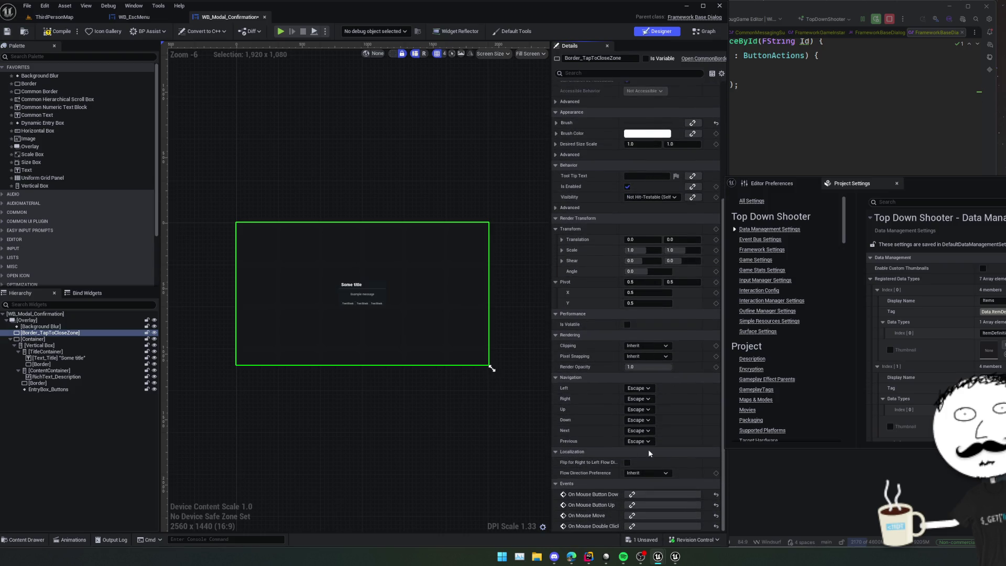
scroll(605, 411, up, 7)
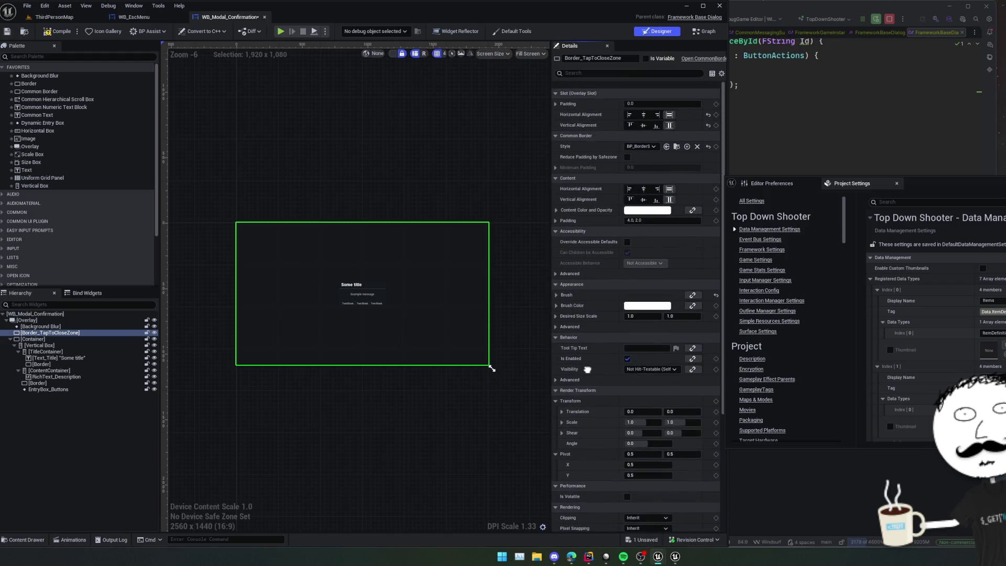
Set Border_TapToCloseZone's Visibility to Visible and save WB_Modal_Confirmation.
click(662, 362)
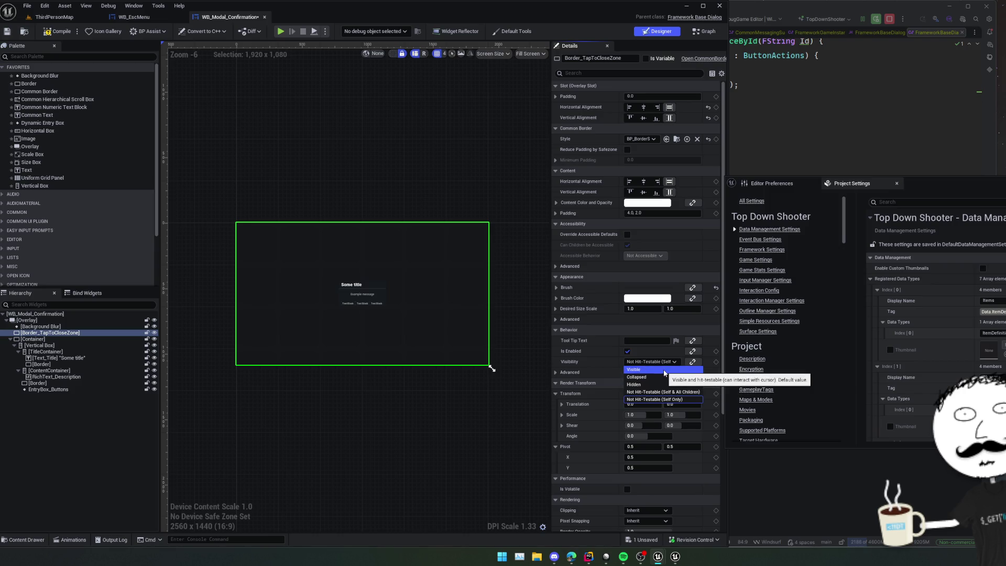
click(662, 370)
key(ctrl+s)
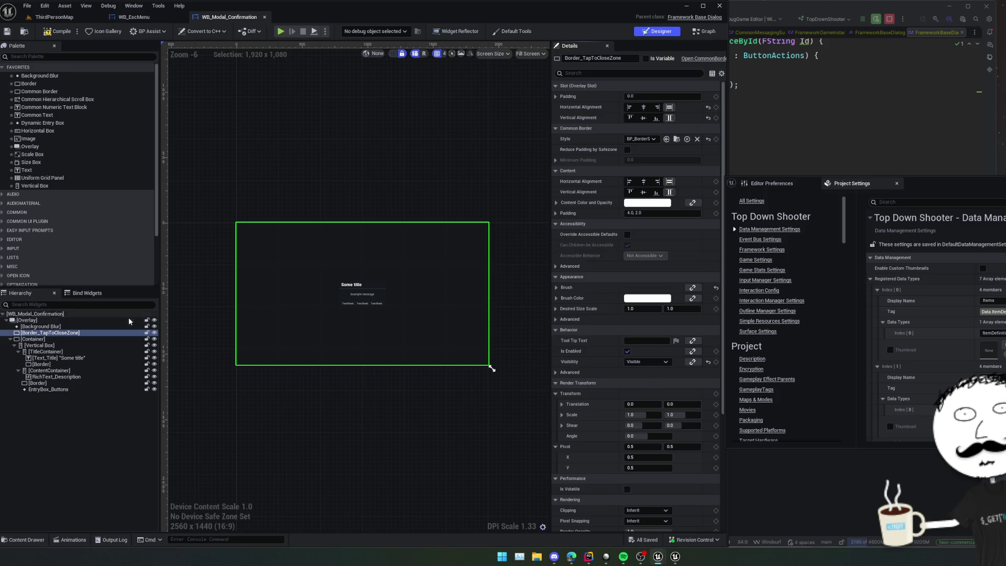
click(134, 314)
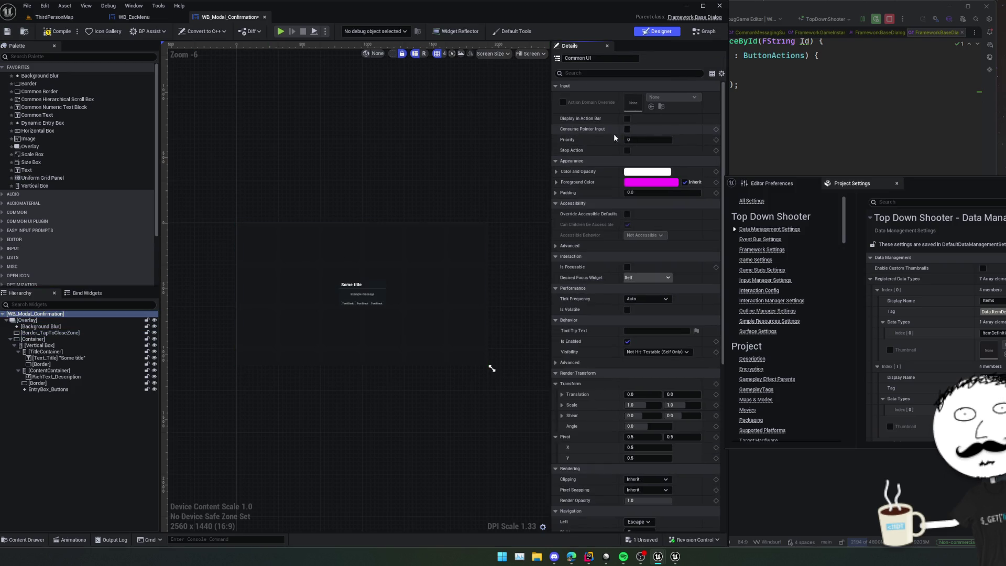
click(52, 17)
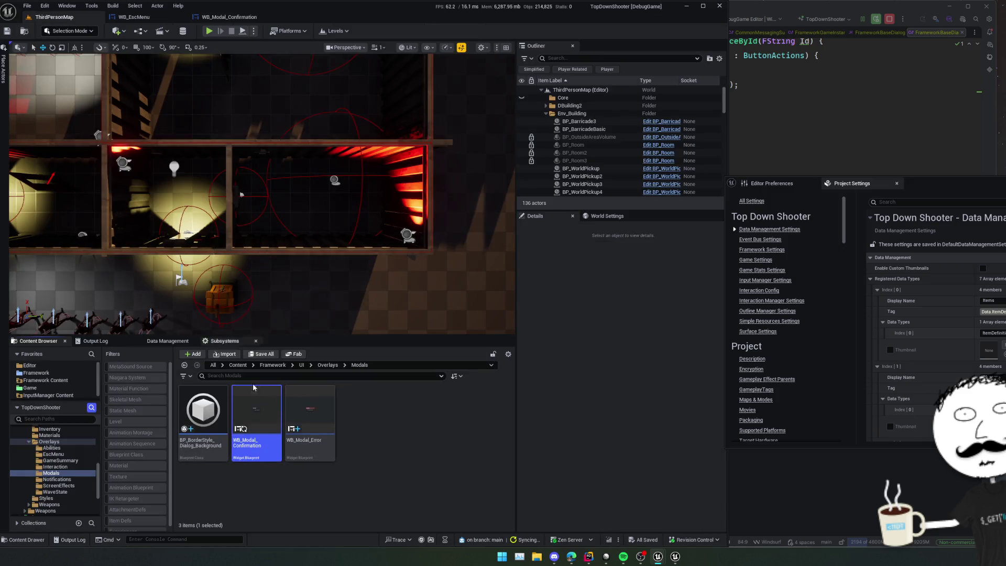
Open BP_BorderStyle_Dialog_Background, then play-test the pause menu's Quit confirmation dialog.
double_click(309, 413)
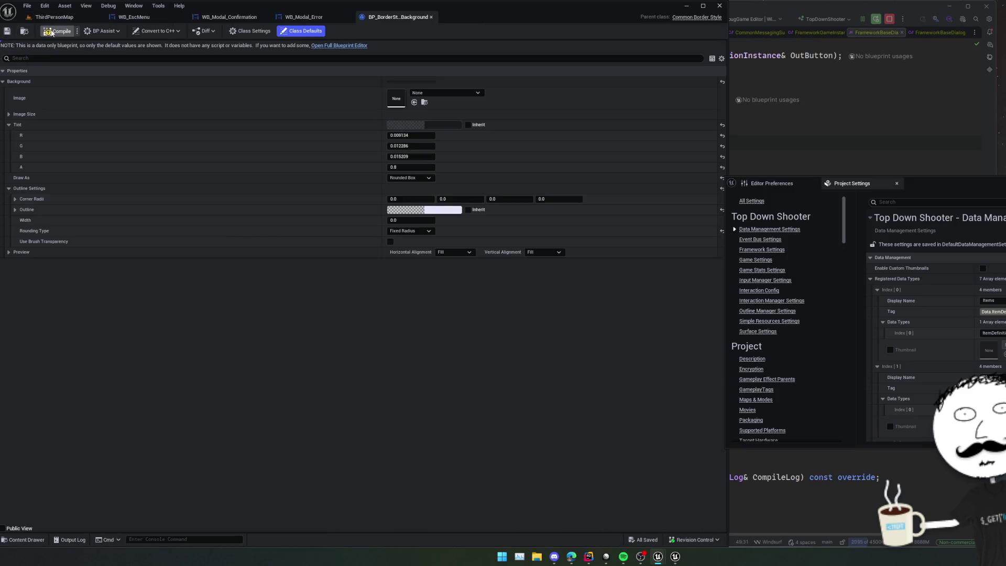
click(80, 16)
click(209, 31)
key(Escape)
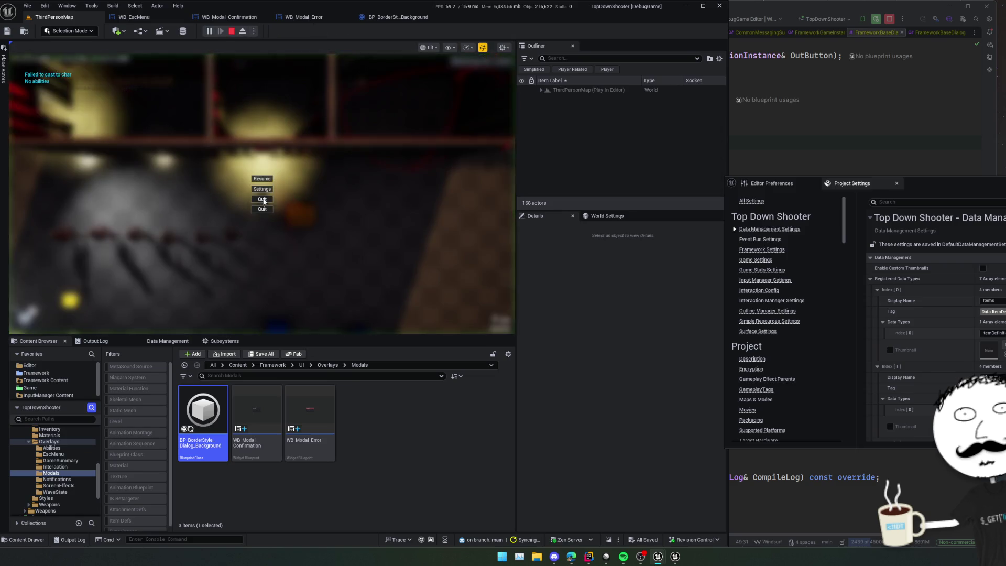
click(264, 199)
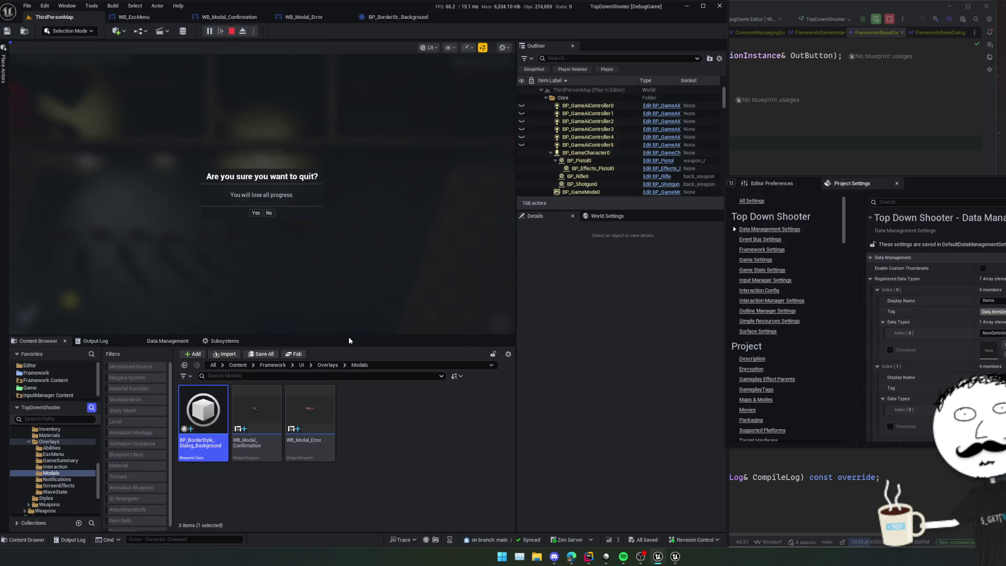
drag(348, 338, 359, 392)
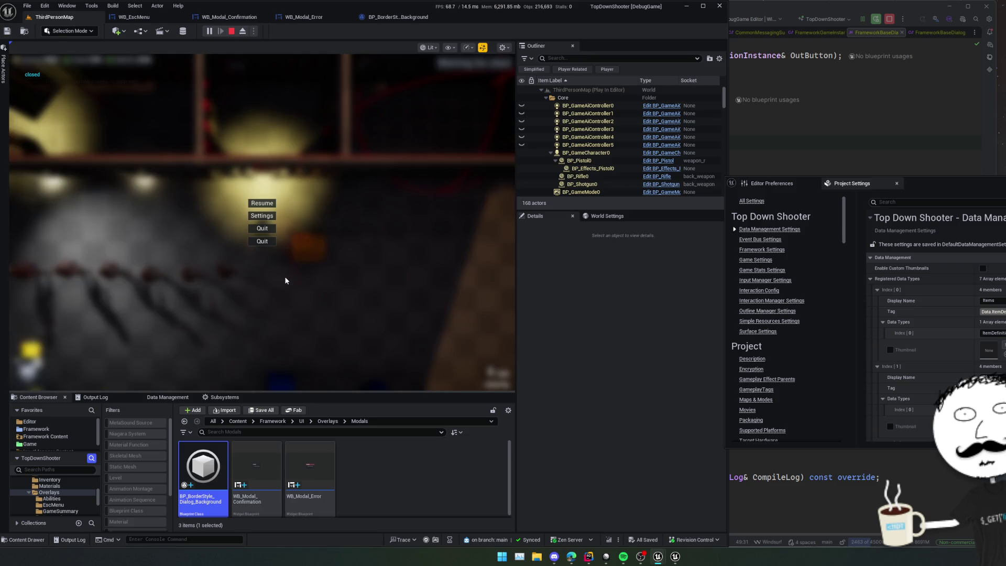
click(388, 19)
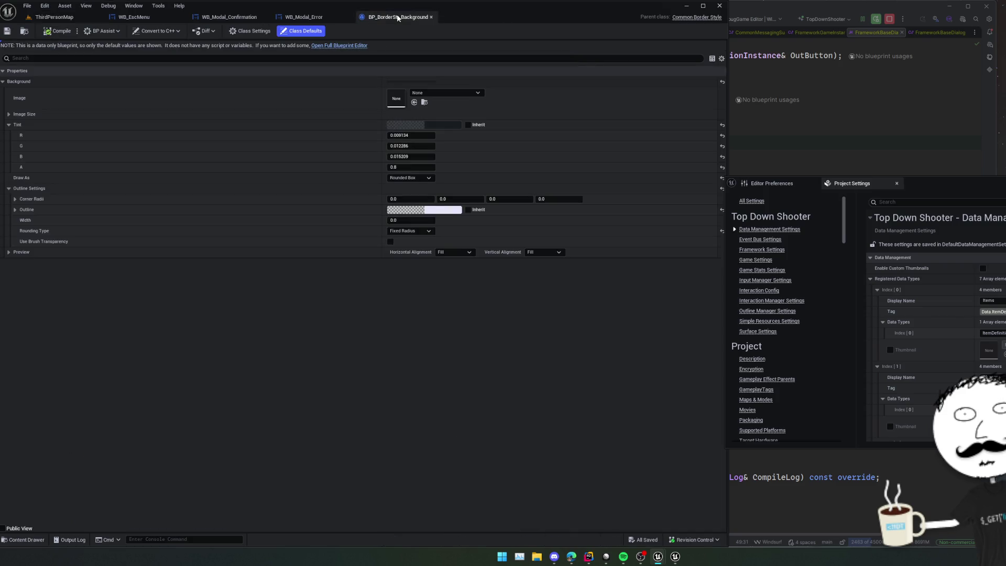
Show WB_Modal_Error's designer zoomed out with Border_TapToCloseZone selected.
click(304, 17)
scroll(296, 220, down, 2)
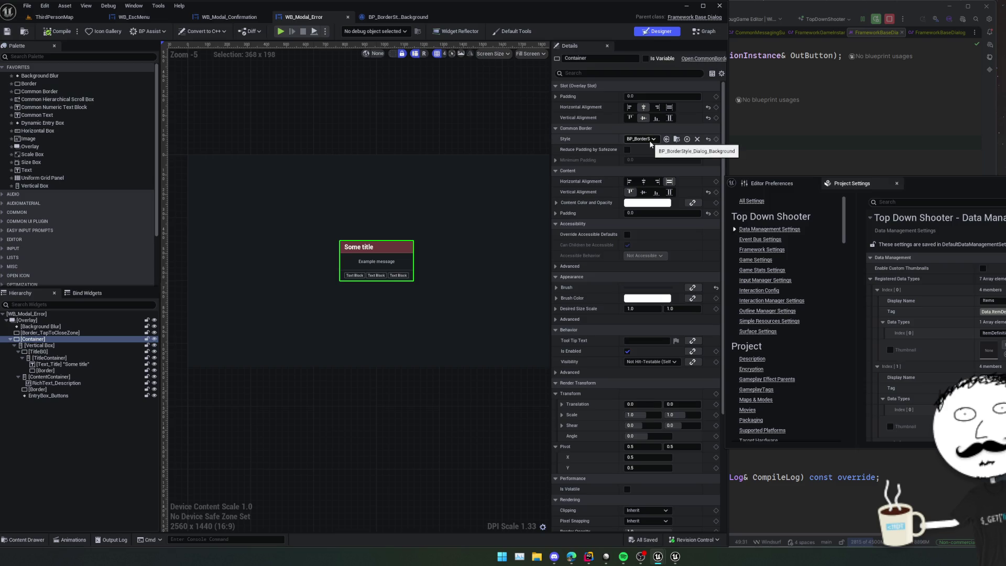
click(69, 333)
Set Border_TapToCloseZone's Style to None and expand its Content Color channels.
click(651, 139)
click(649, 157)
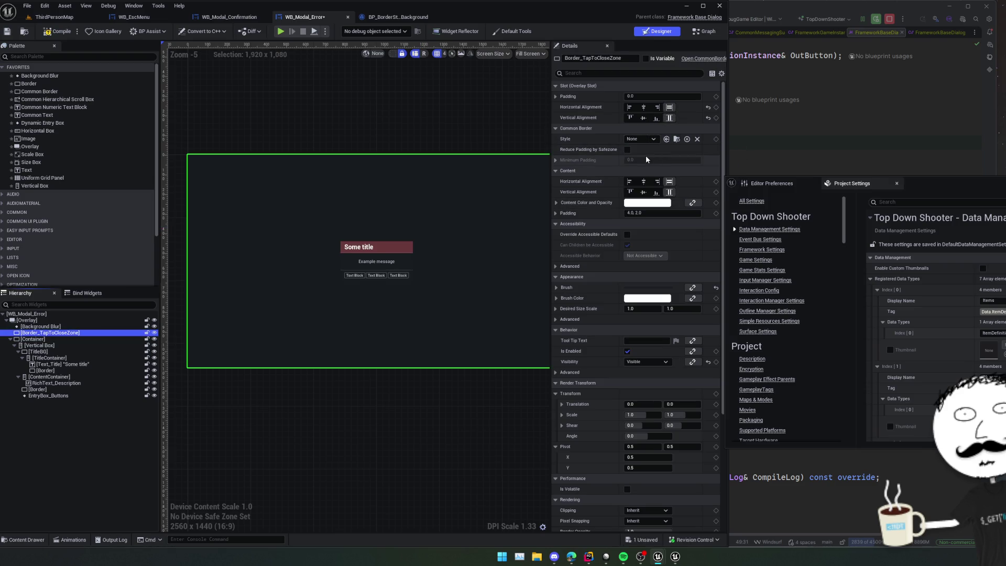
click(556, 199)
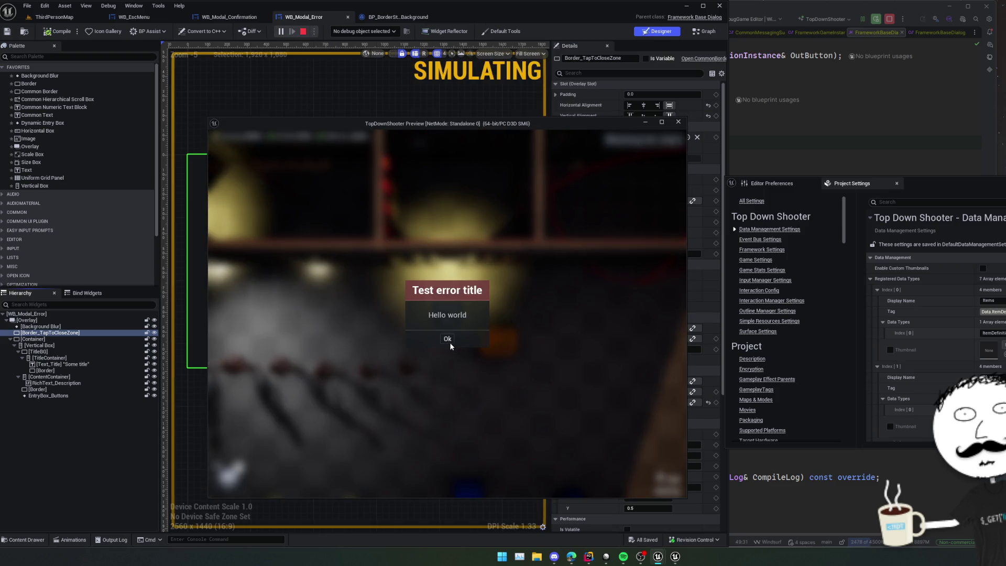
In the preview, test dismissing the error dialog and closing the quit confirmation, then close it.
click(448, 340)
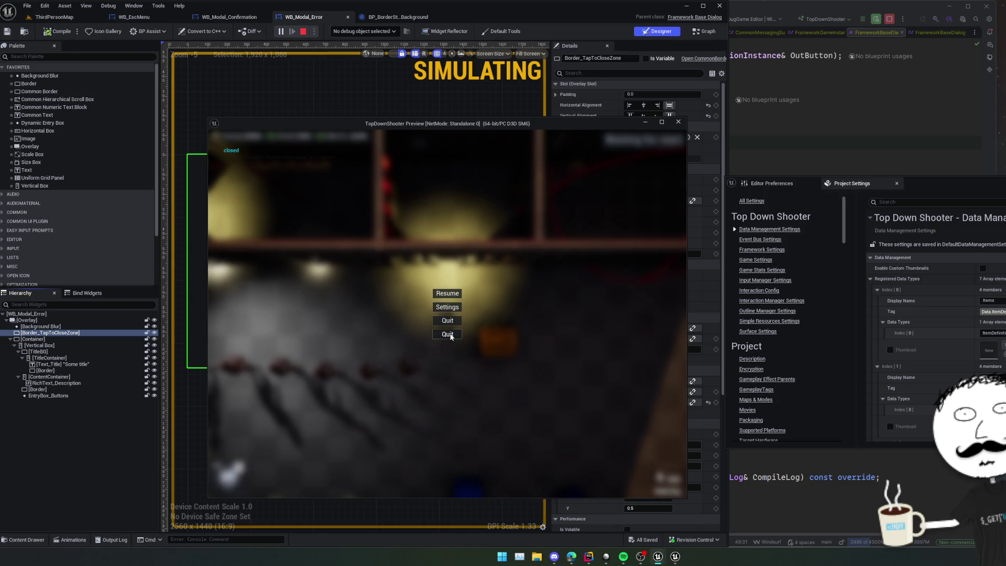
click(446, 339)
click(448, 337)
click(447, 338)
click(453, 323)
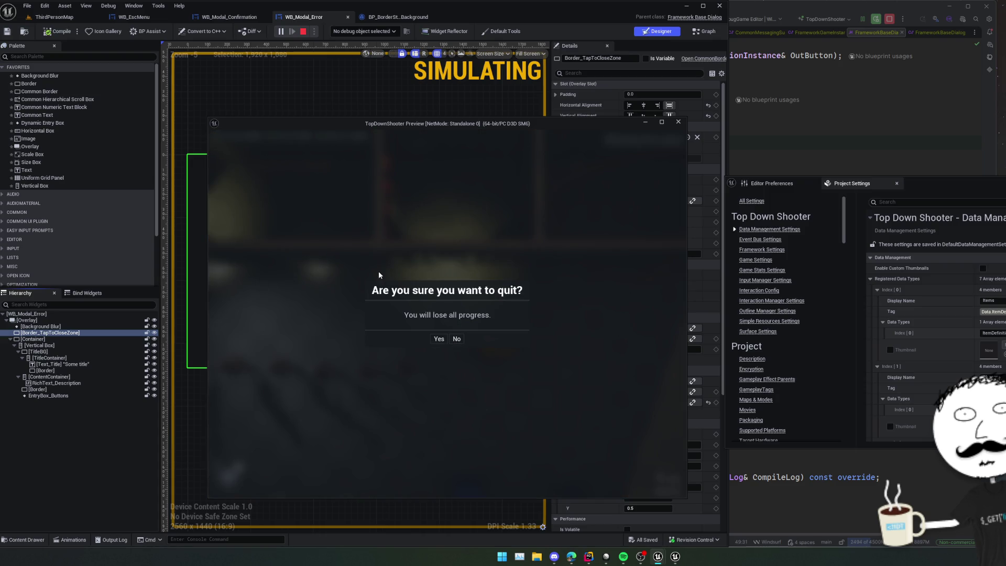
click(460, 339)
click(458, 341)
click(455, 341)
click(452, 344)
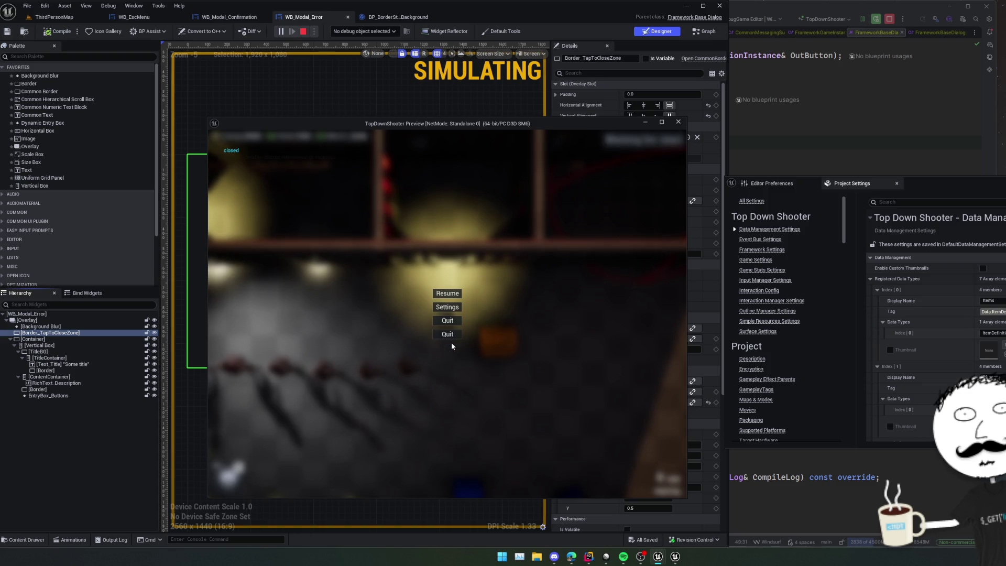
click(678, 122)
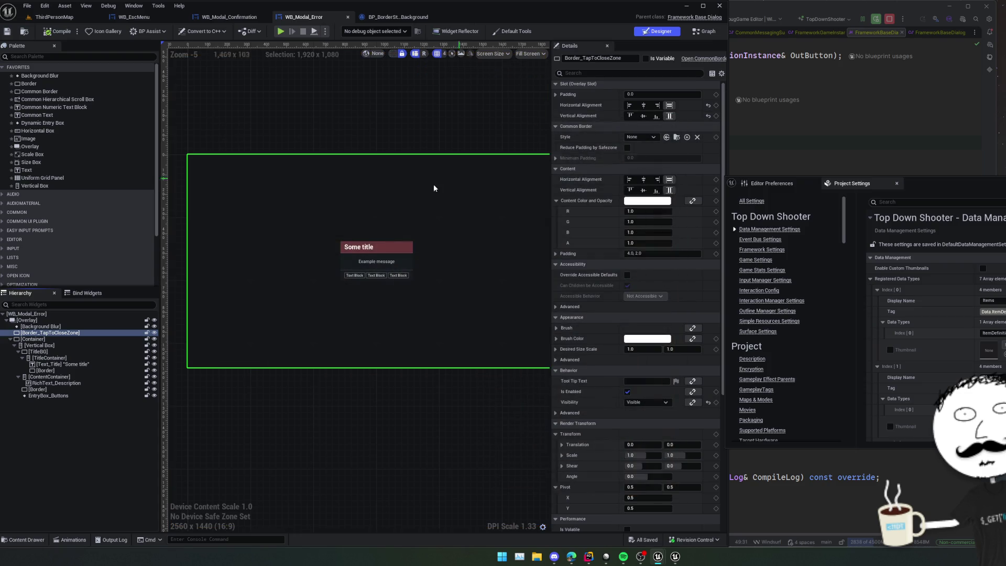
Delete the error modal's Background Blur widget and save WB_Modal_Error.
click(63, 327)
key(Delete)
click(62, 326)
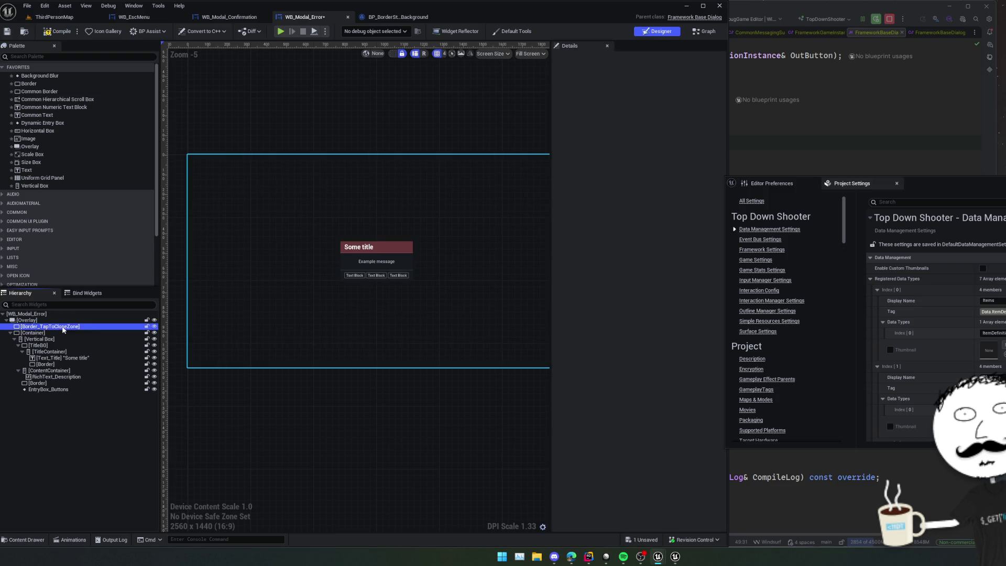
scroll(269, 310, down, 1)
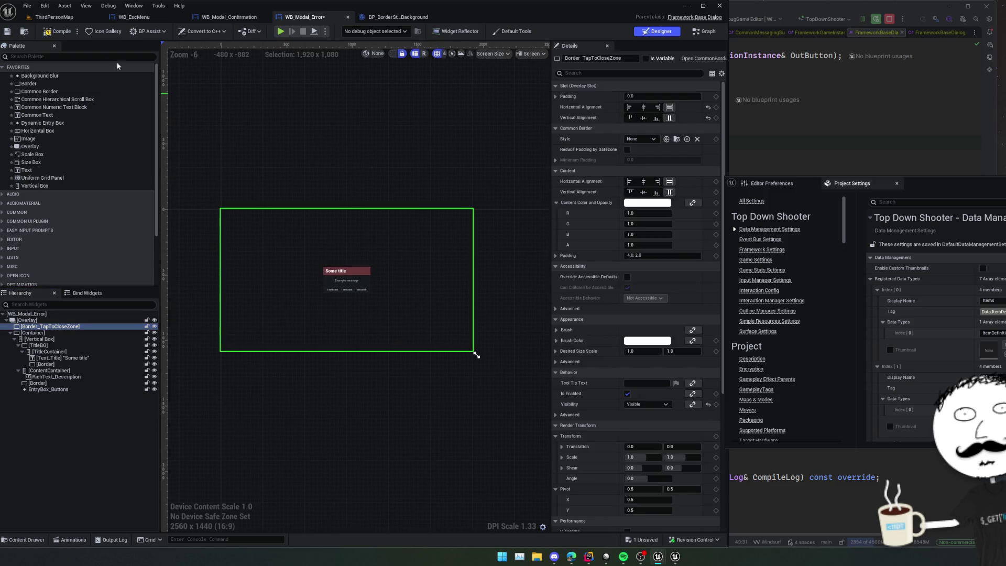
key(ctrl+s)
Duplicate BP_BorderStyle_Dialog_Background and name the copy BP_BorderStyle_Dialog_FillBackground.
click(25, 34)
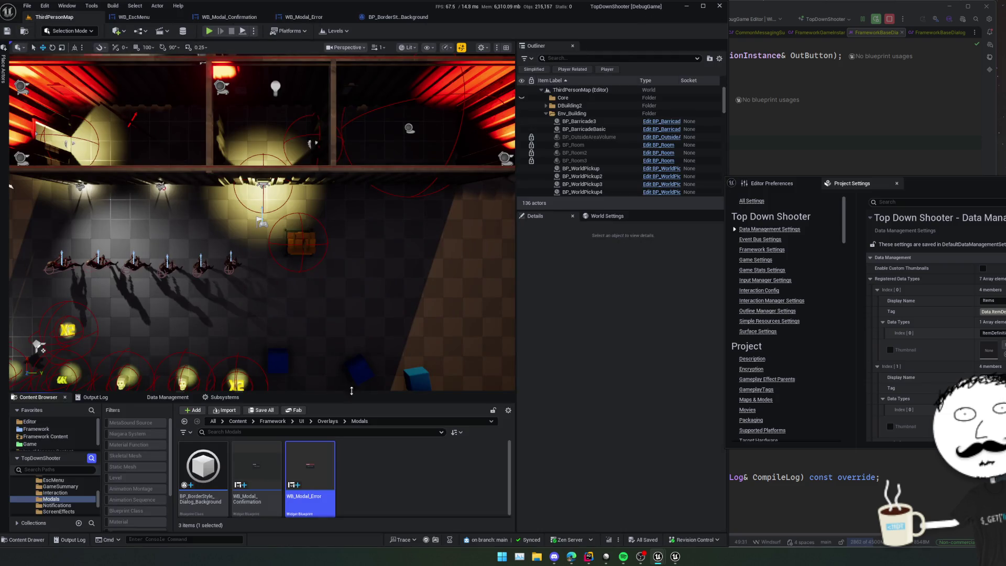
click(203, 469)
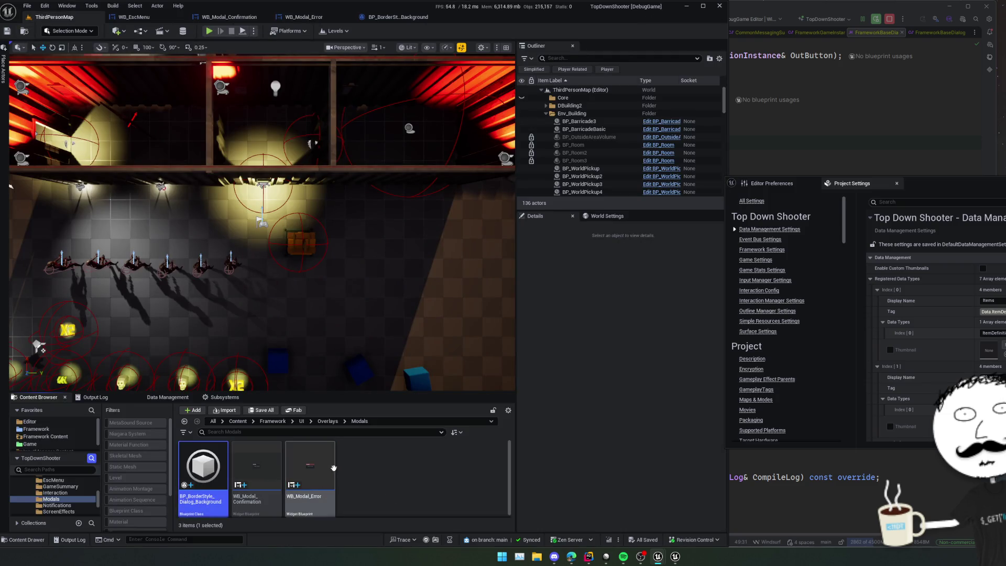
key(ctrl+d)
key(End)
key(BackSpace)
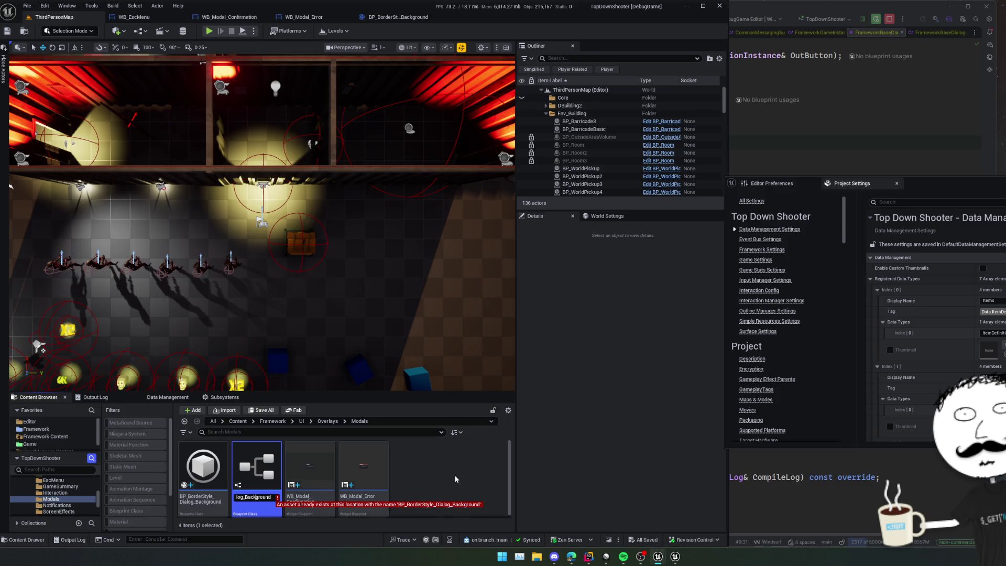
text(Fil)
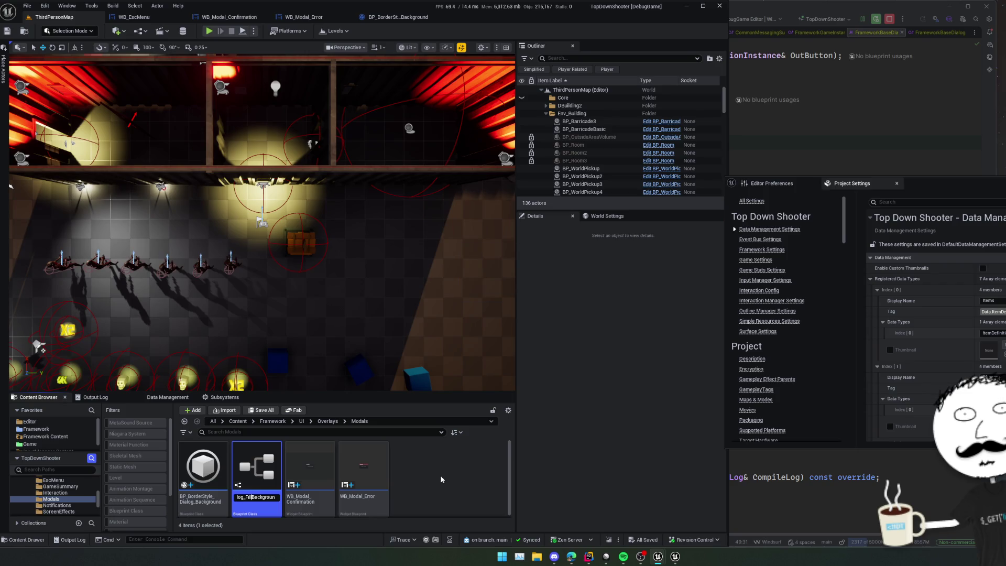
key(Return)
key(Return)
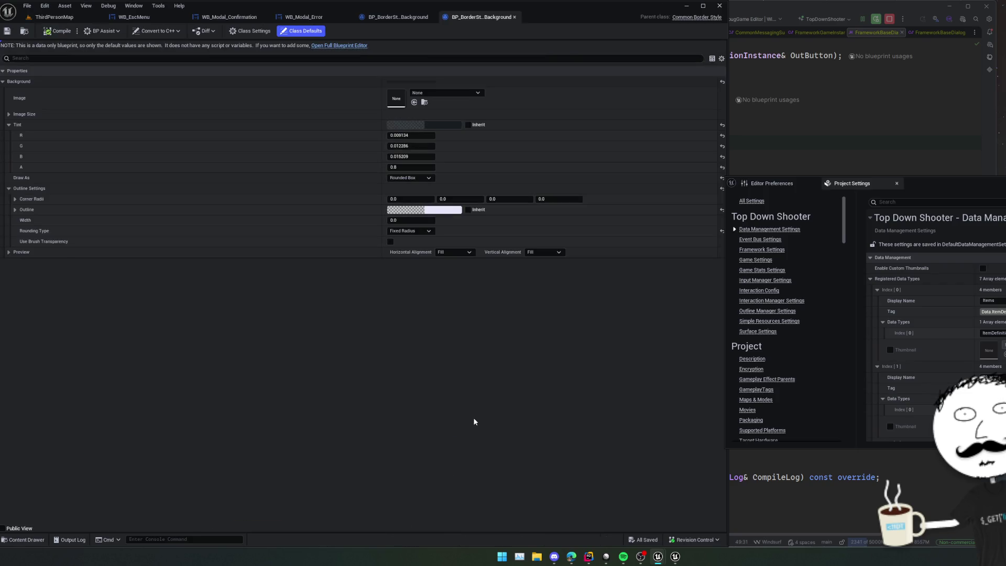
Set the FillBackground style's tint to black (R, G, B 0) with alpha 0.3 and save.
click(431, 135)
text(0)
key(Tab)
text(0)
key(Tab)
text(0)
key(Tab)
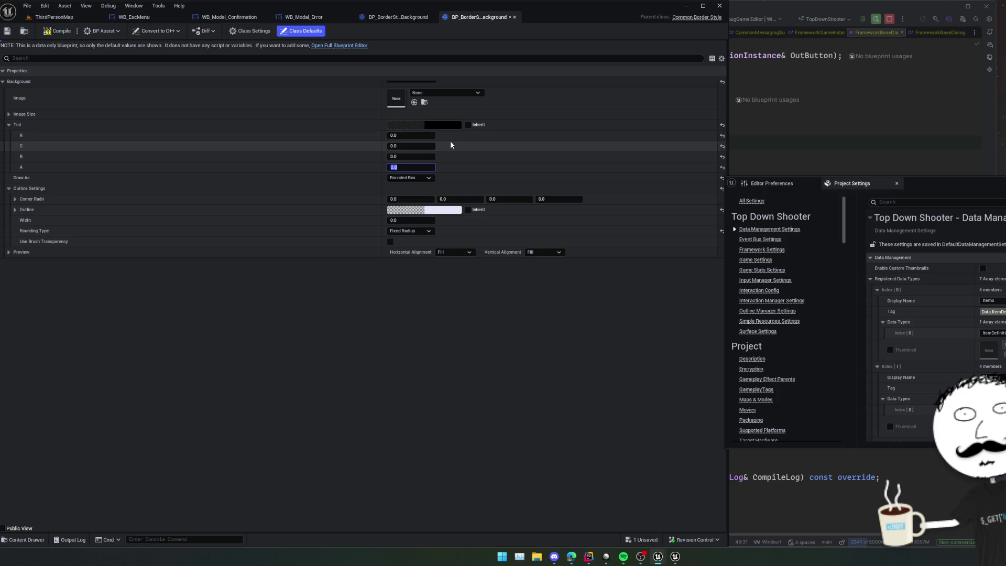
text(.5)
key(Return)
text(.4)
key(Return)
text(.3)
key(Return)
key(ctrl+s)
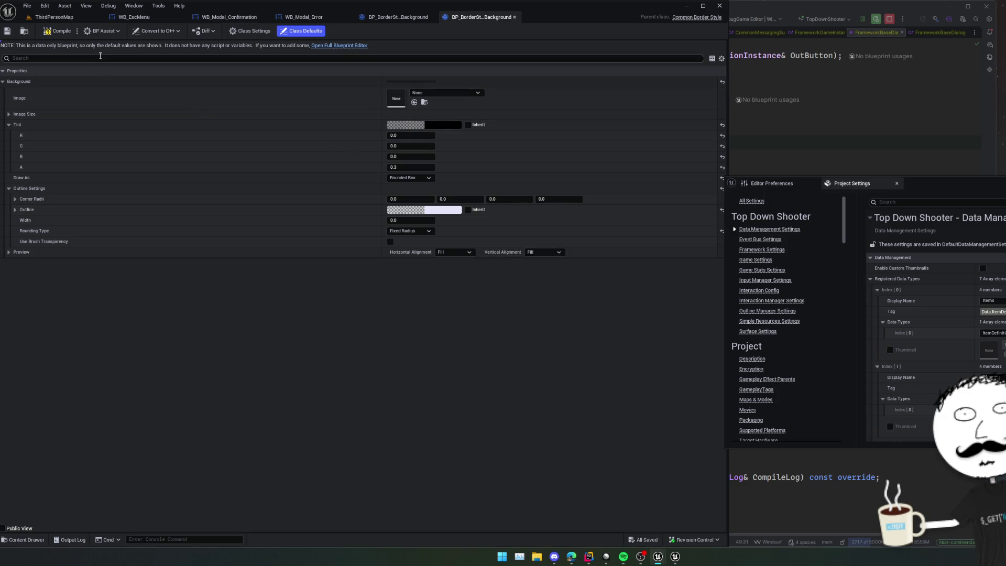
Keep Fixed Radius as the style's Rounding Type.
click(411, 231)
click(406, 238)
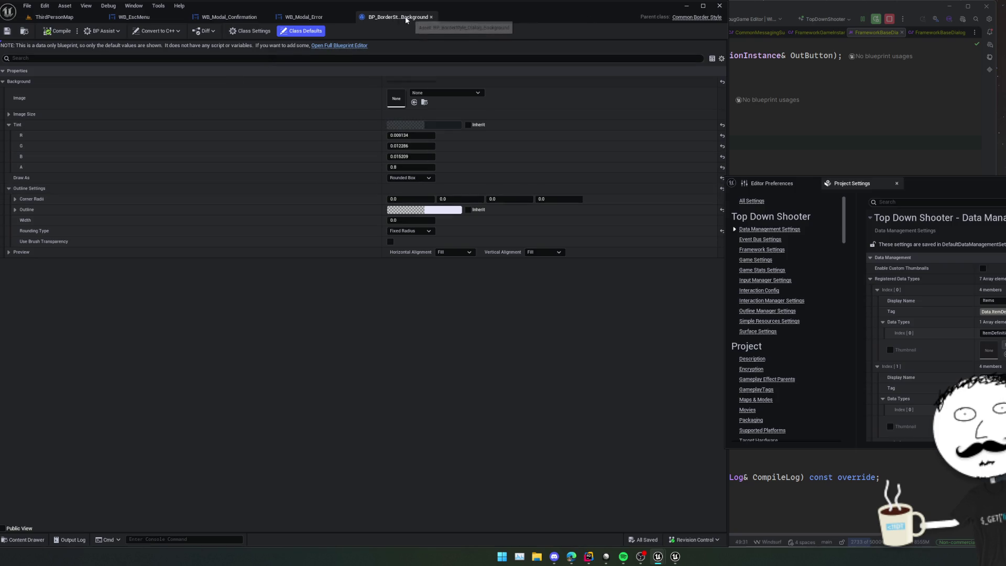
click(303, 17)
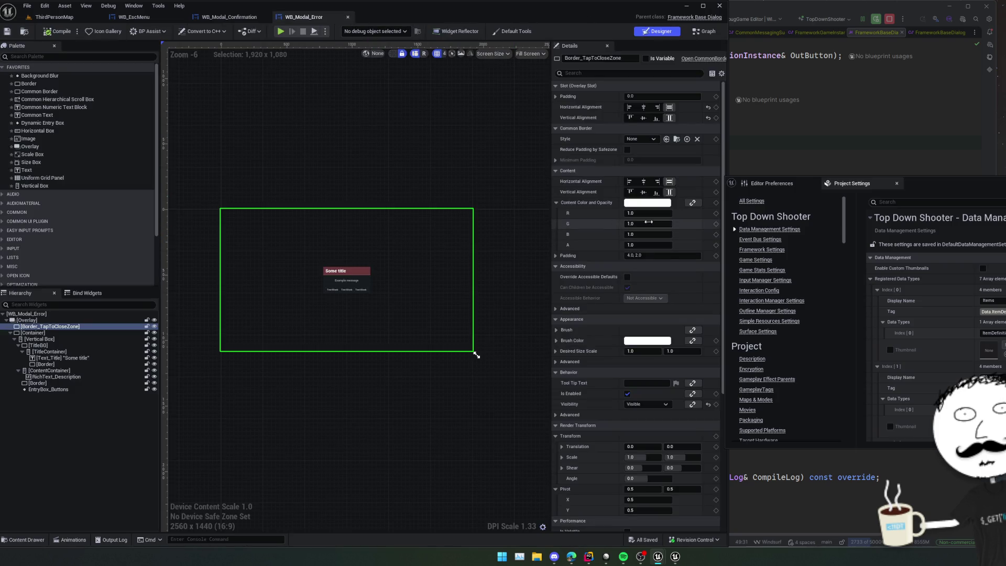
Delete the Background Blur widget from WB_Modal_Confirmation.
click(639, 139)
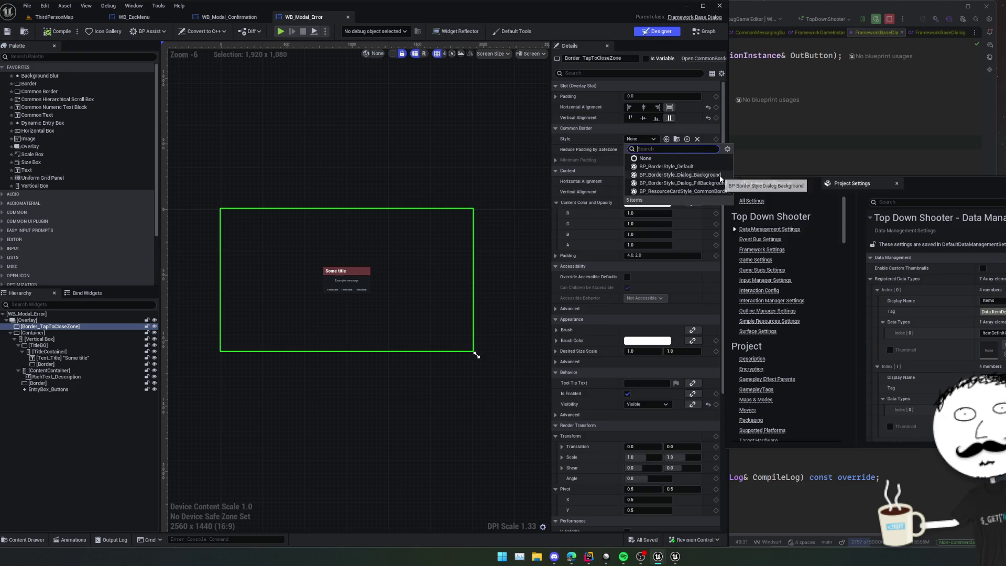
key(Escape)
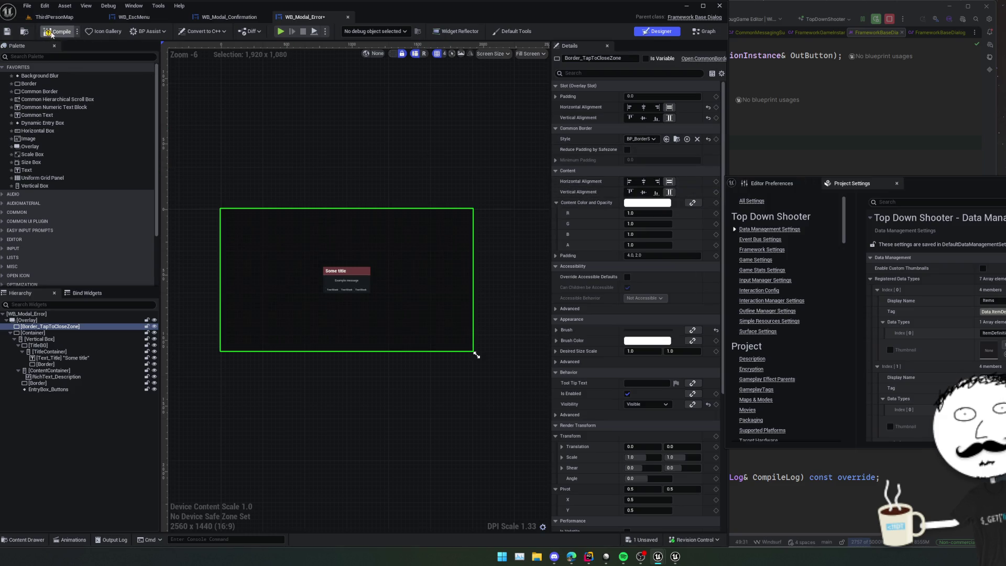
click(239, 20)
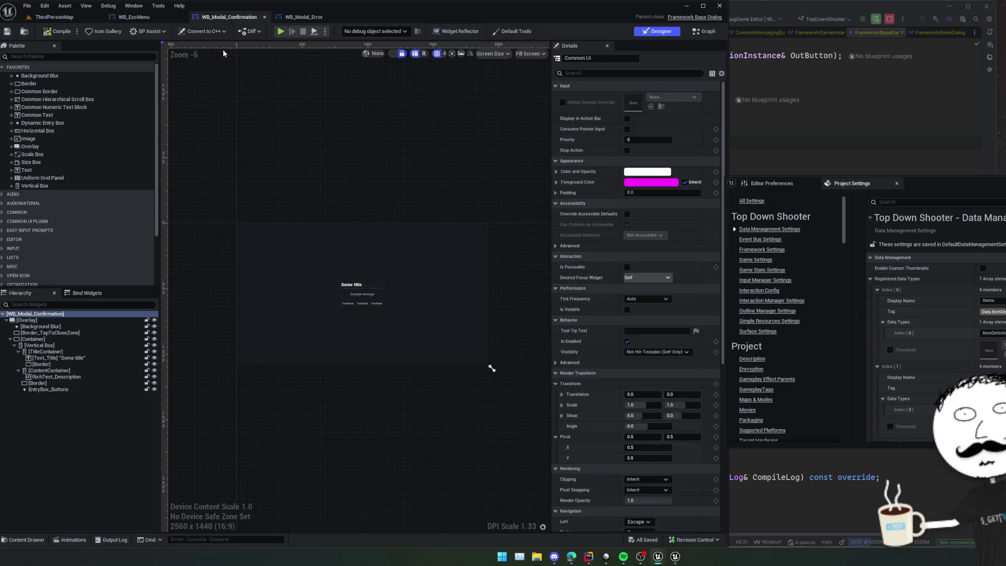
click(71, 326)
key(Delete)
click(70, 326)
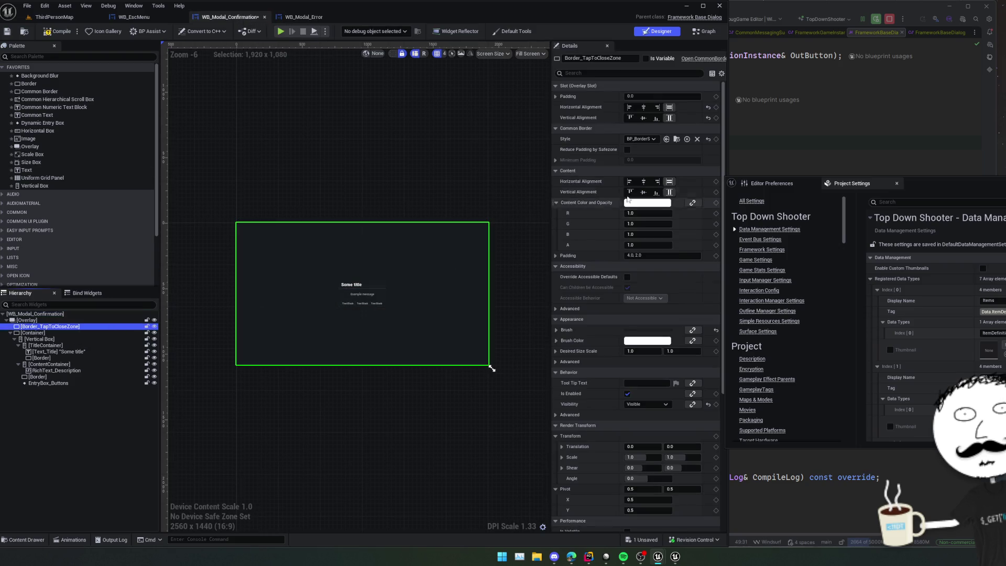
Style Border_TapToCloseZone with BP_BorderStyle_Dialog_FillBackground, save, and open the preview's pause menu.
click(640, 139)
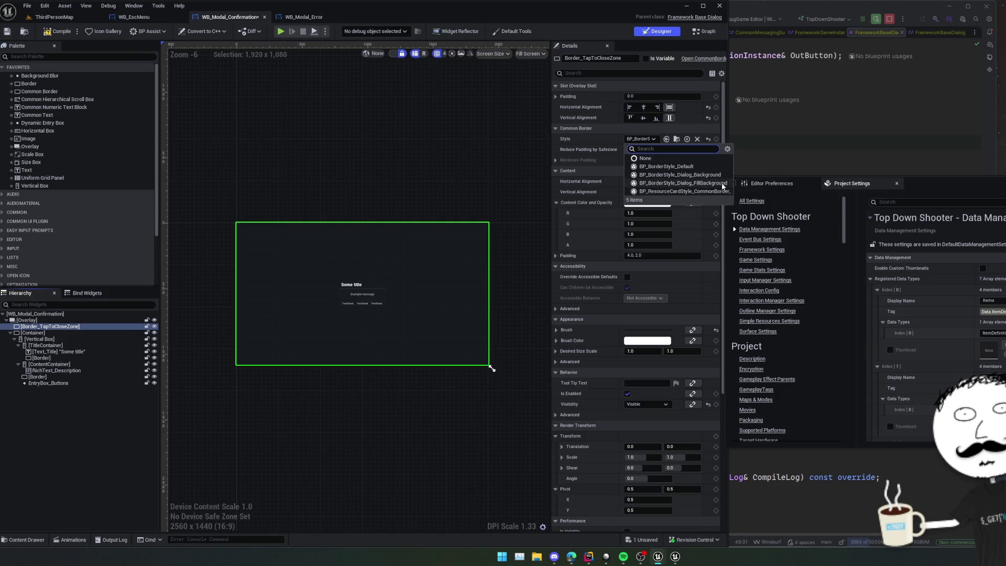
click(696, 183)
key(ctrl+s)
click(280, 31)
key(Escape)
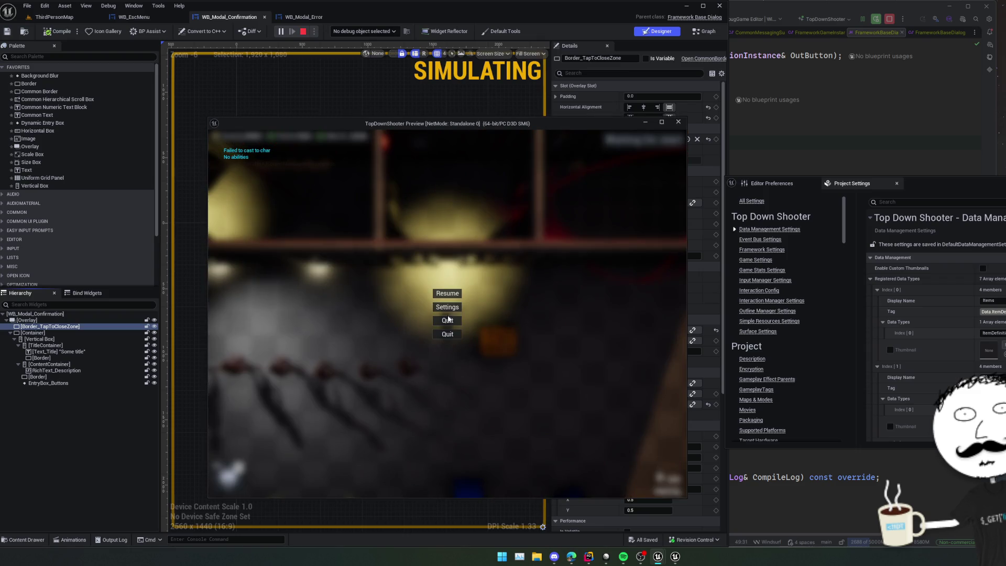
Test the quit confirmation and the error dialog repeatedly in the preview, then stop it.
click(449, 322)
click(456, 339)
click(451, 335)
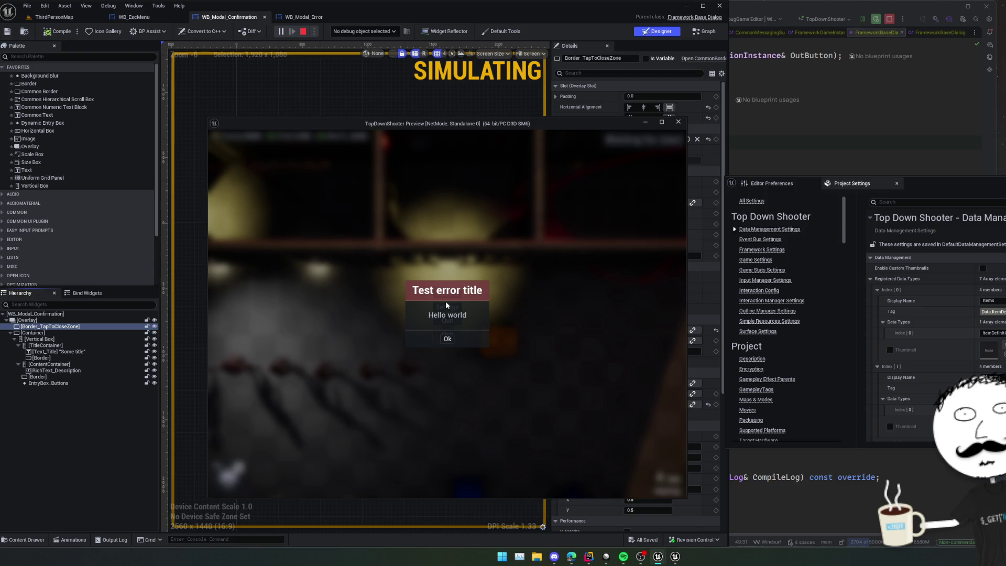
click(473, 367)
click(450, 335)
click(457, 368)
click(447, 335)
click(678, 122)
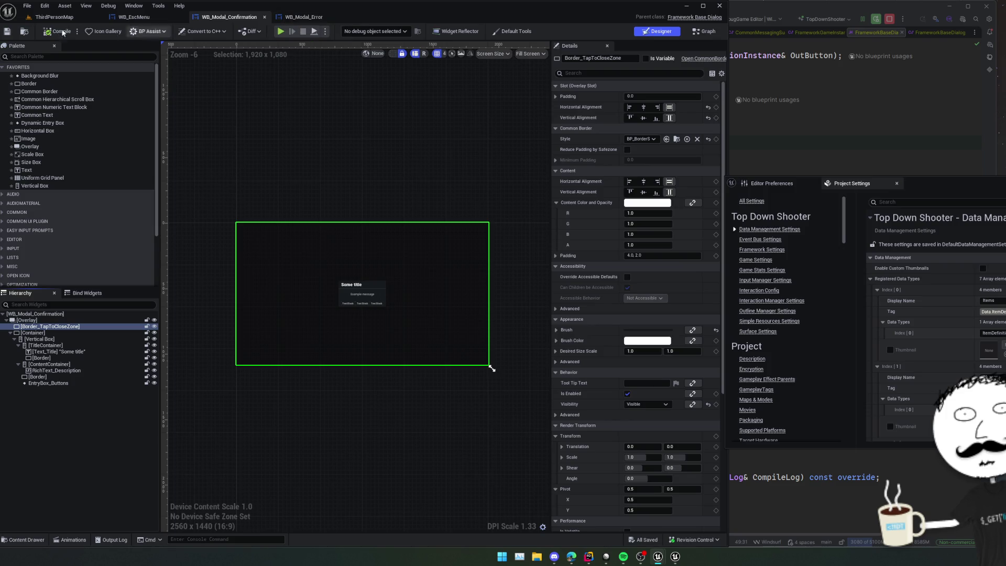
click(54, 17)
Float BP_BorderStyle_Dialog_Background's editor beside WB_Modal_Error and start the preview.
click(223, 454)
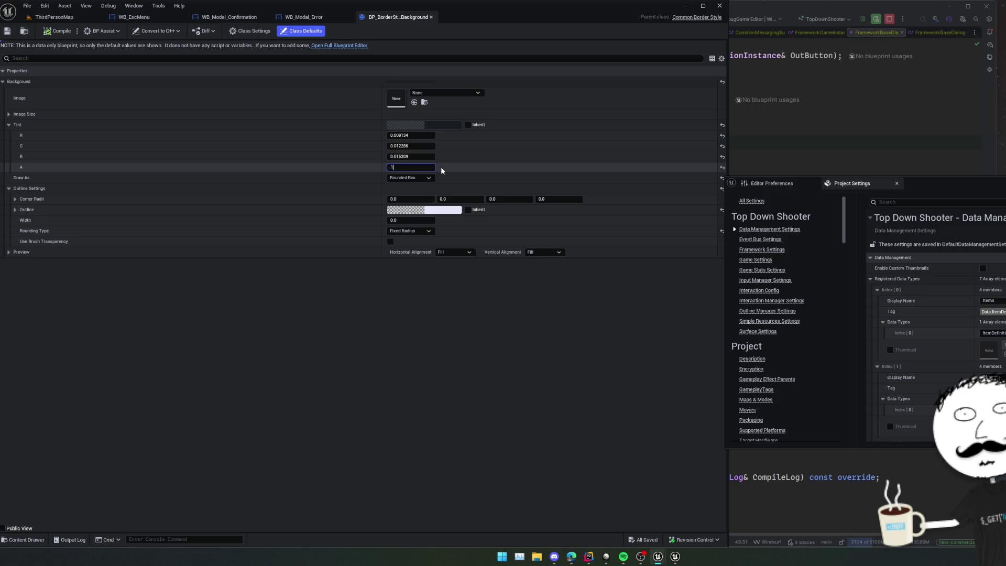
drag(398, 17, 549, 146)
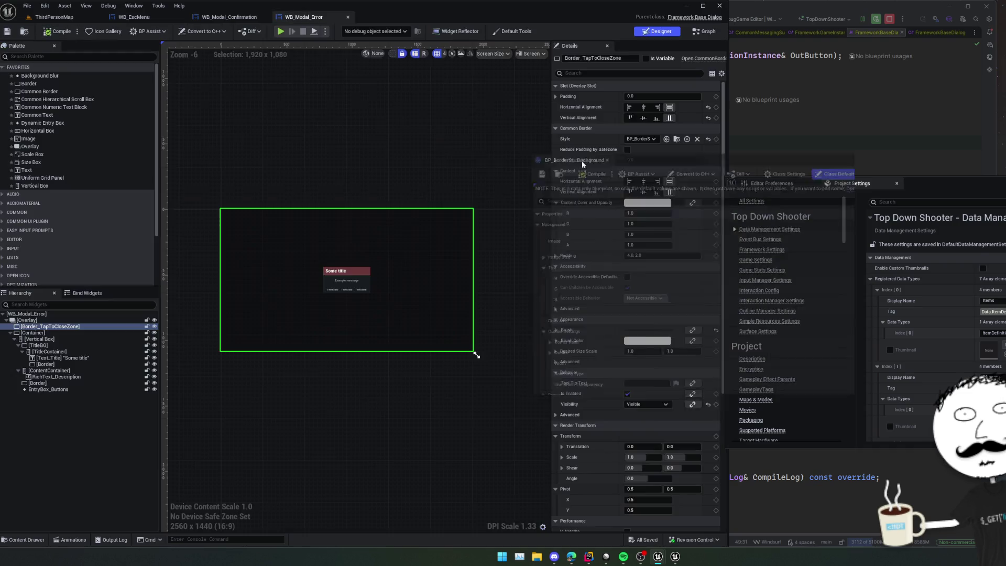
click(280, 31)
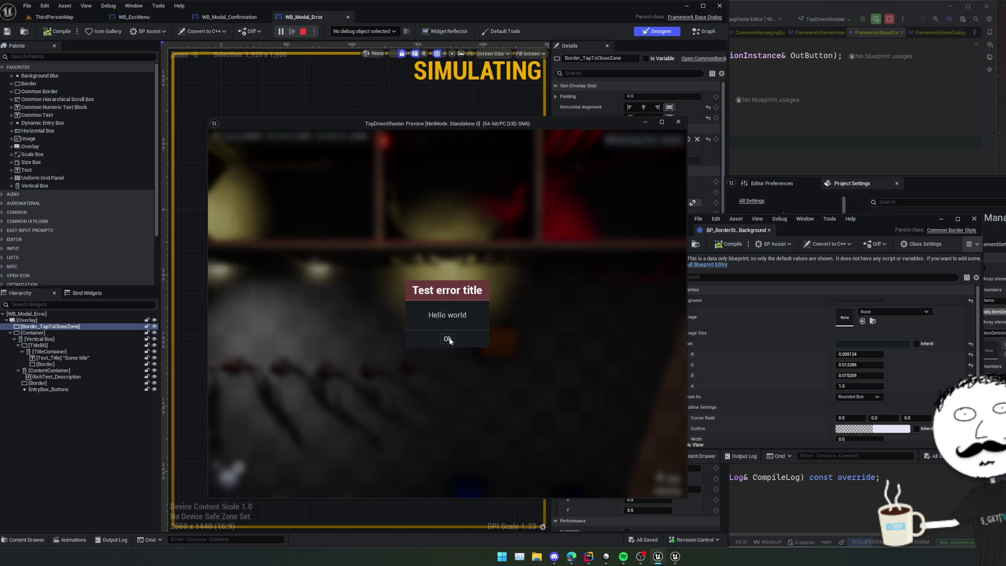
Dismiss the error dialog, repeatedly open and close the quit confirmation, then stop the preview.
click(448, 339)
click(448, 320)
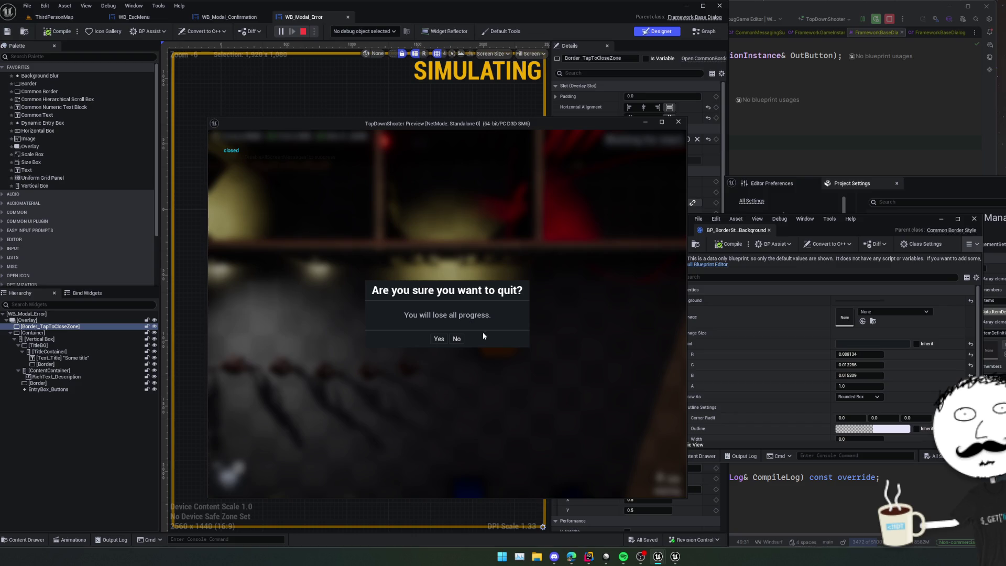
click(485, 334)
click(451, 322)
click(482, 326)
click(447, 321)
click(436, 317)
click(448, 321)
click(464, 310)
click(460, 323)
click(638, 163)
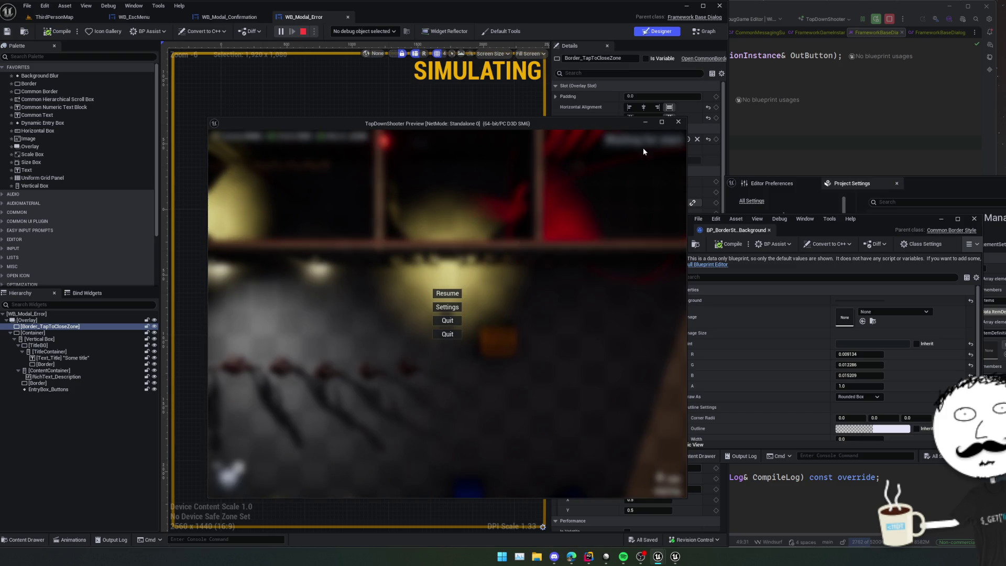
click(678, 122)
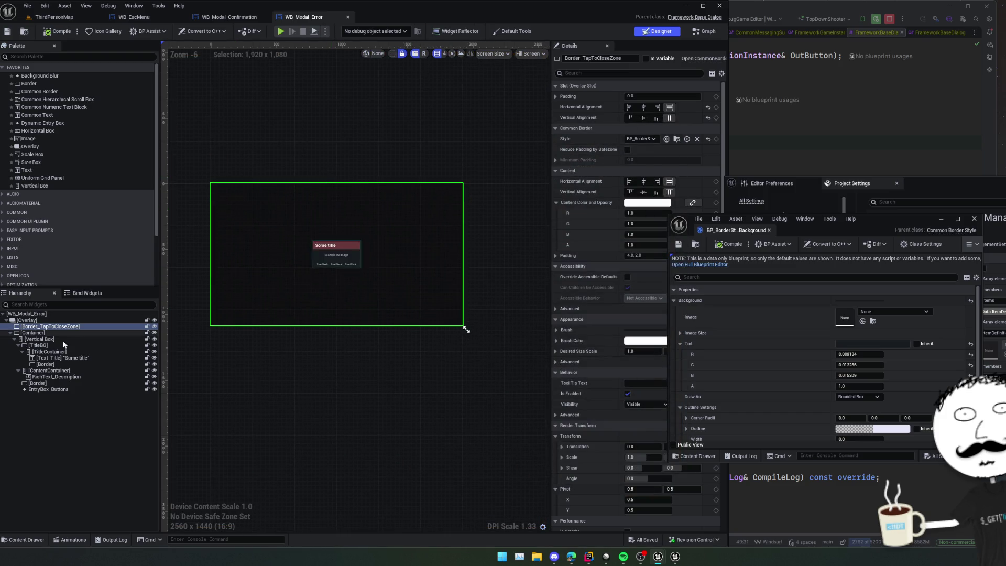
Set WB_Modal_Error's Container Visibility to Visible and save.
click(44, 333)
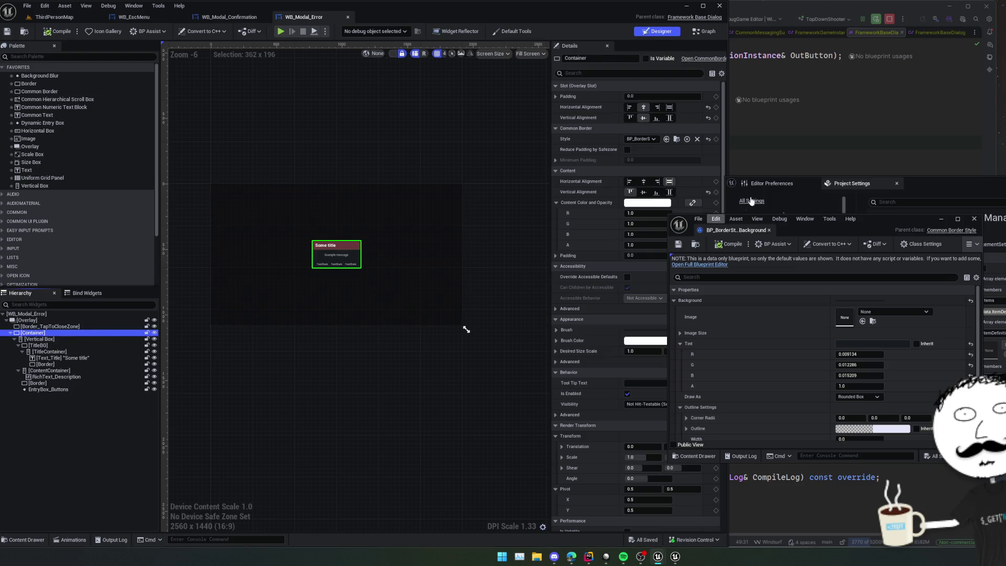
scroll(594, 296, down, 5)
click(650, 197)
click(661, 205)
key(ctrl+s)
Set WB_Modal_Confirmation's Container Visibility to Visible, save, and start the preview.
click(233, 17)
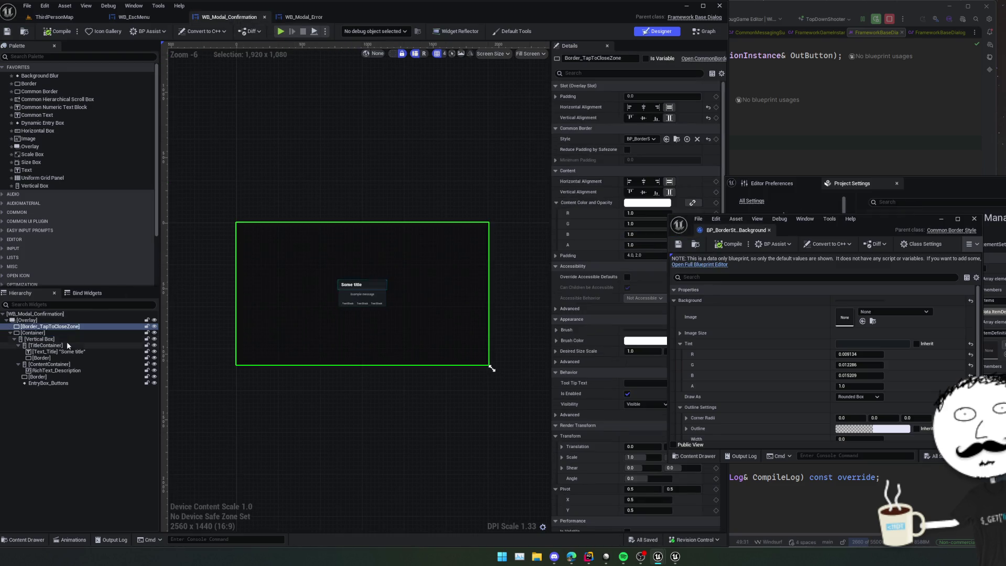
click(69, 339)
click(63, 333)
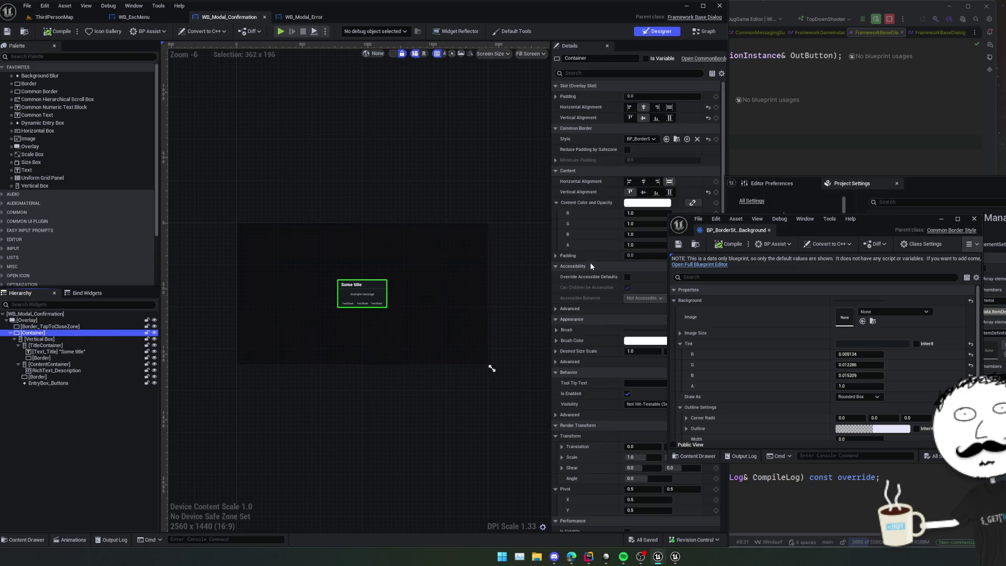
scroll(567, 203, down, 6)
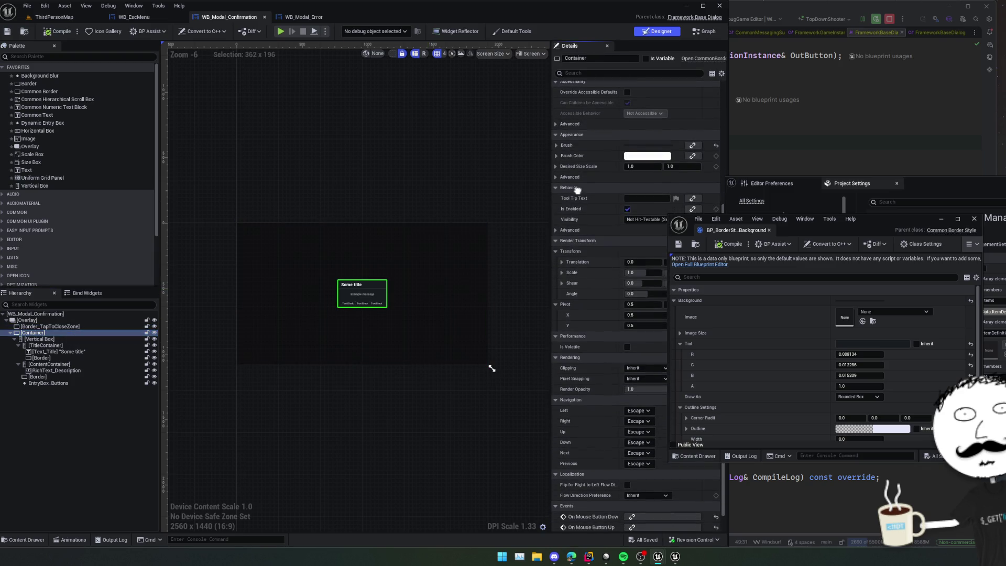
click(653, 222)
click(641, 228)
key(ctrl+s)
click(289, 33)
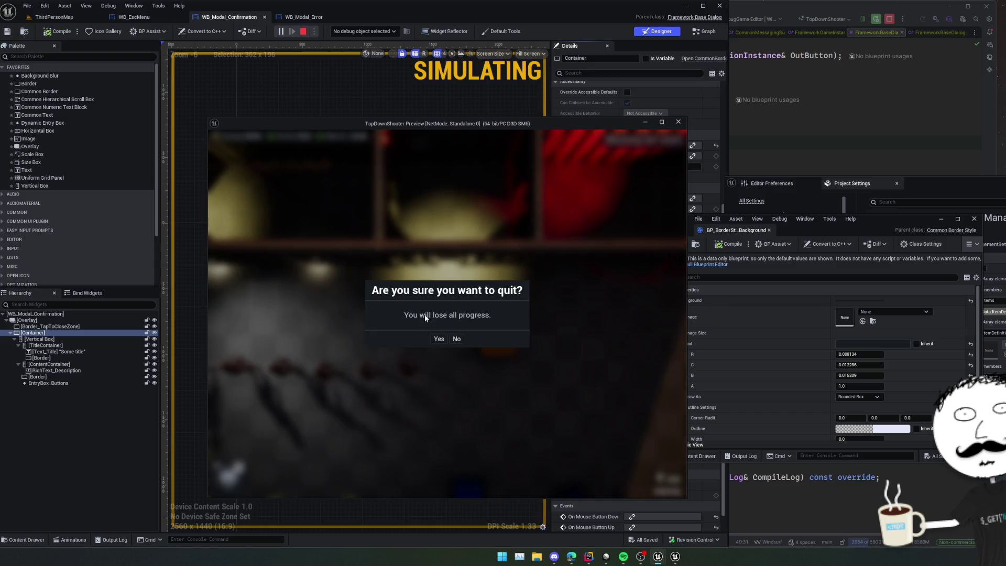
Repeatedly open and dismiss the quit confirmation and error dialogs, then stop the preview.
click(456, 339)
click(448, 334)
click(455, 339)
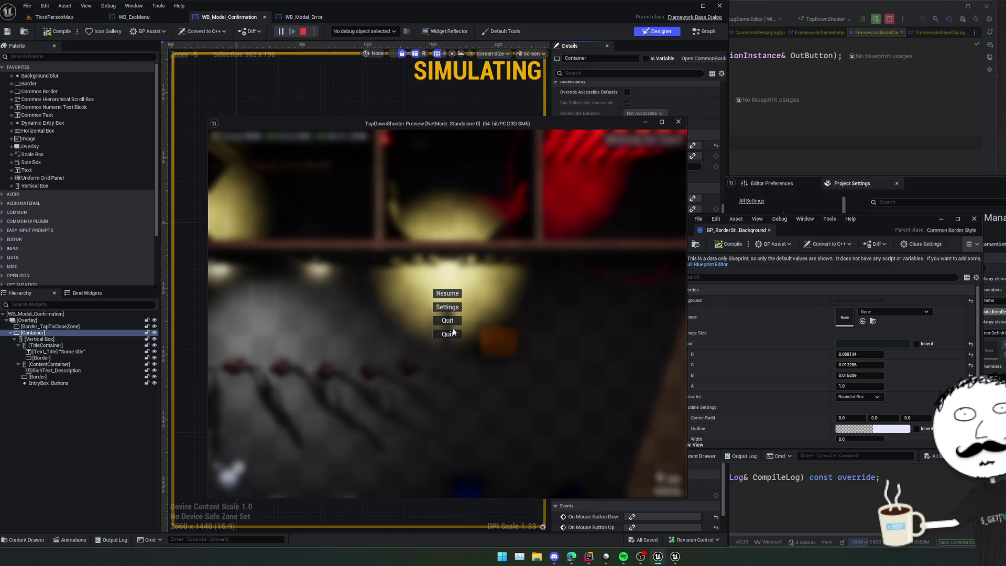
click(449, 334)
click(447, 339)
click(450, 333)
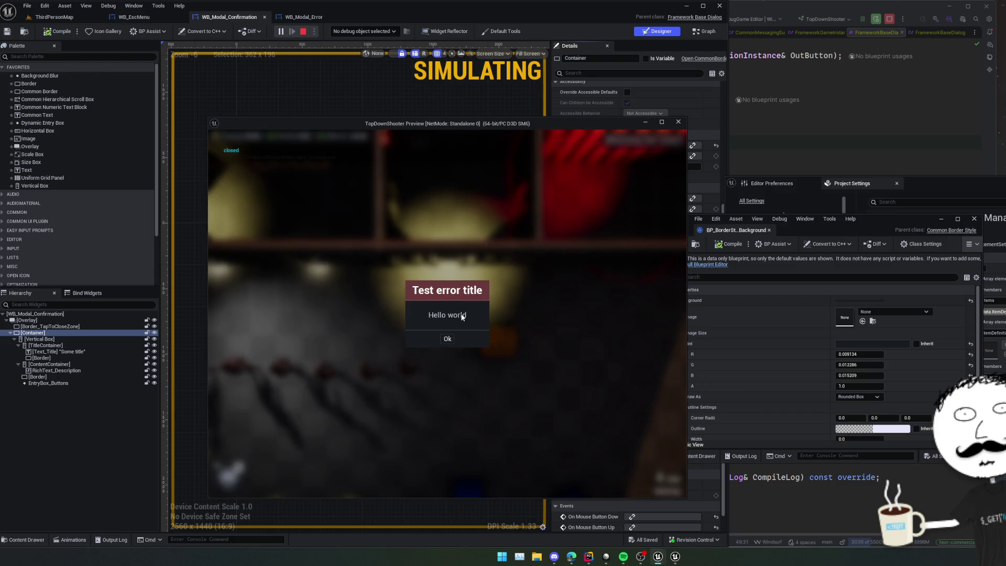
click(448, 340)
click(450, 334)
click(460, 338)
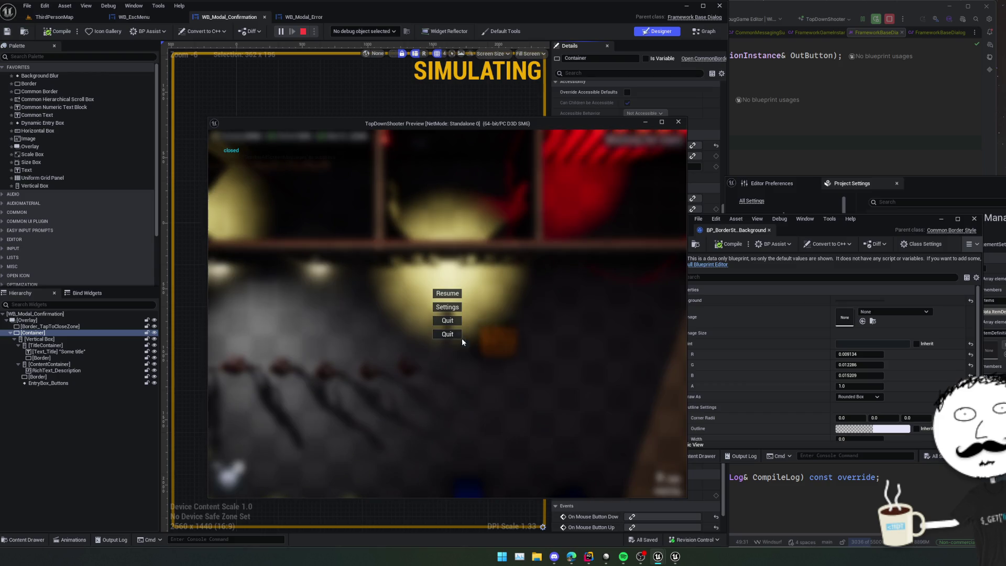
click(678, 121)
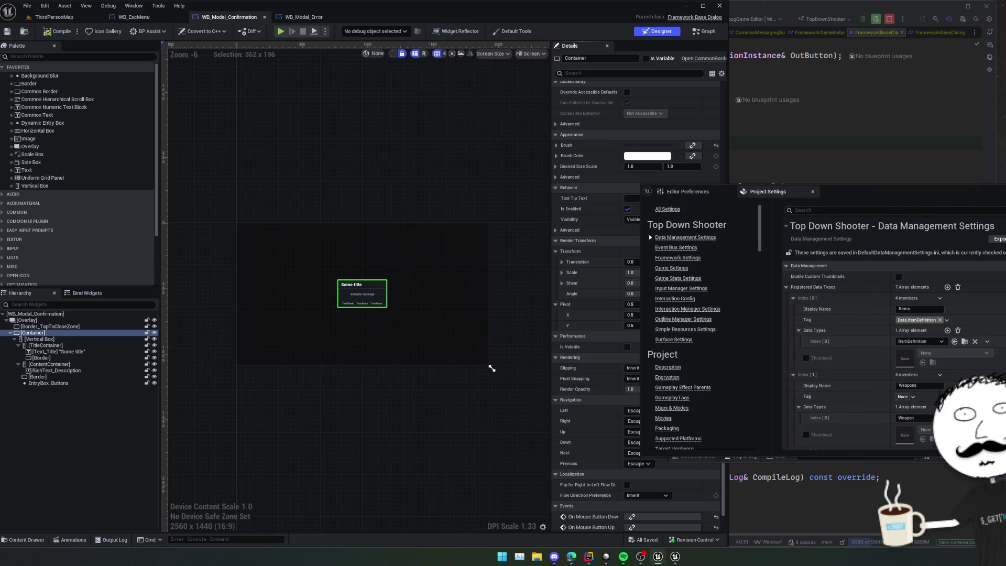
Close BP_BorderStyle, WB_Modal_Confirmation and WB_Modal_Error, returning WB_EscMenu to Designer view.
click(755, 235)
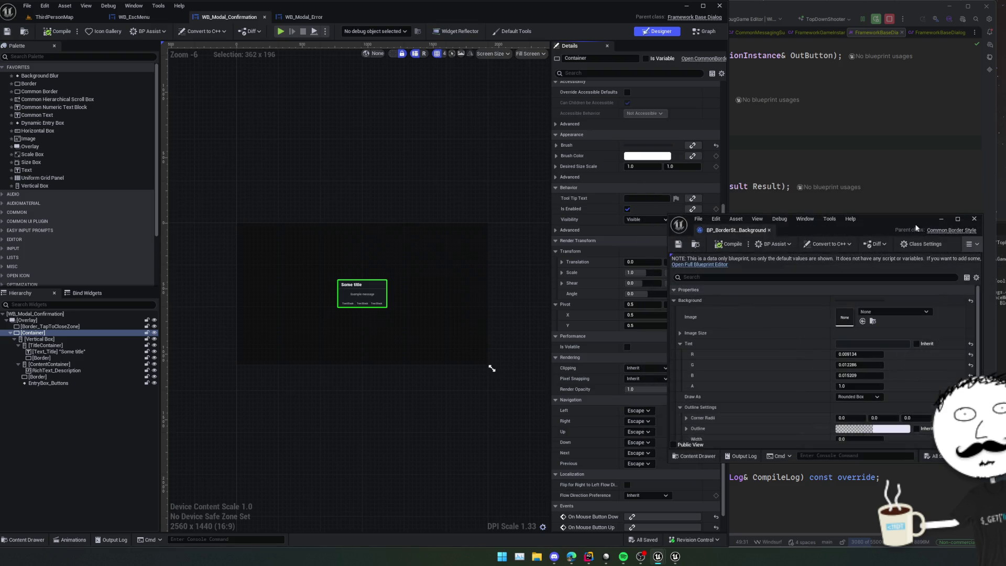
click(768, 230)
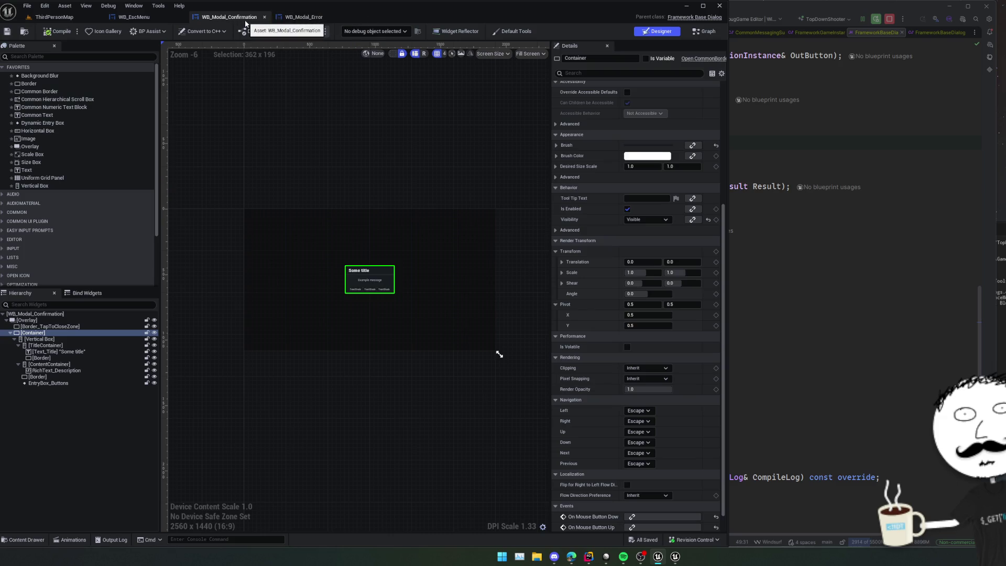
click(265, 17)
click(255, 17)
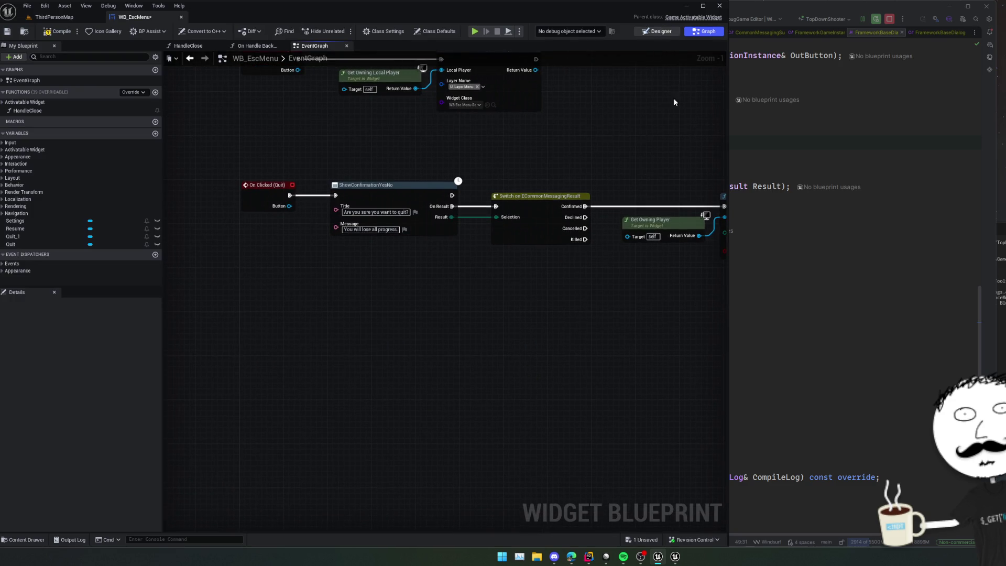
click(656, 31)
click(46, 358)
Save WB_EscMenu and start the game preview.
key(ctrl+s)
key(Home)
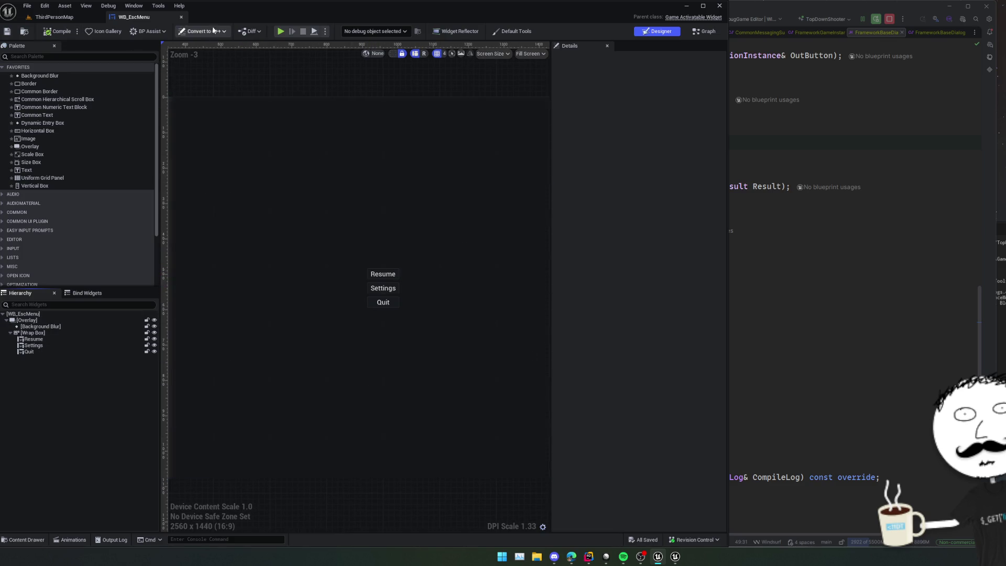
click(281, 31)
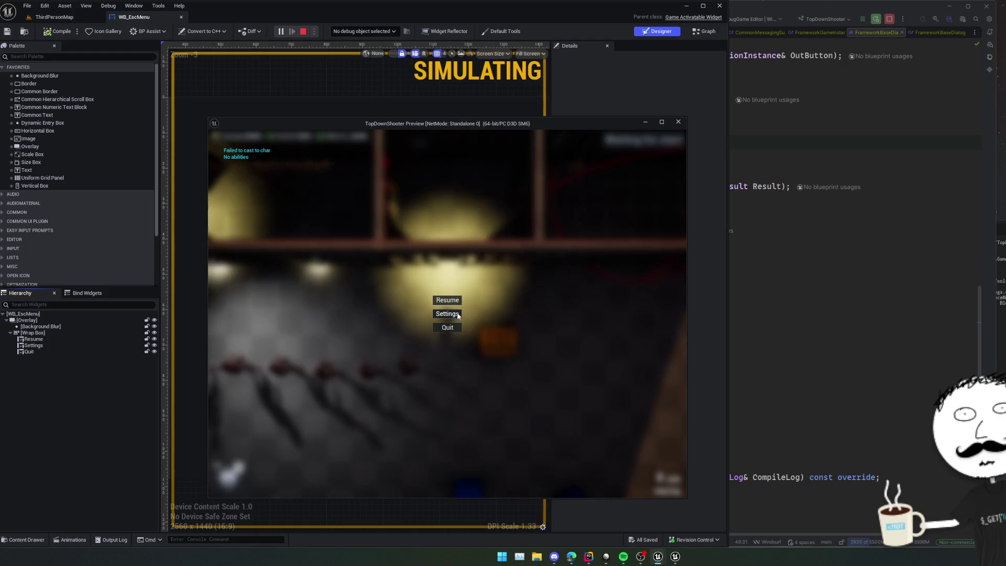
Lower Music volume to 78% and set Frame Rate Limit to 210, then back out unapplied.
click(457, 319)
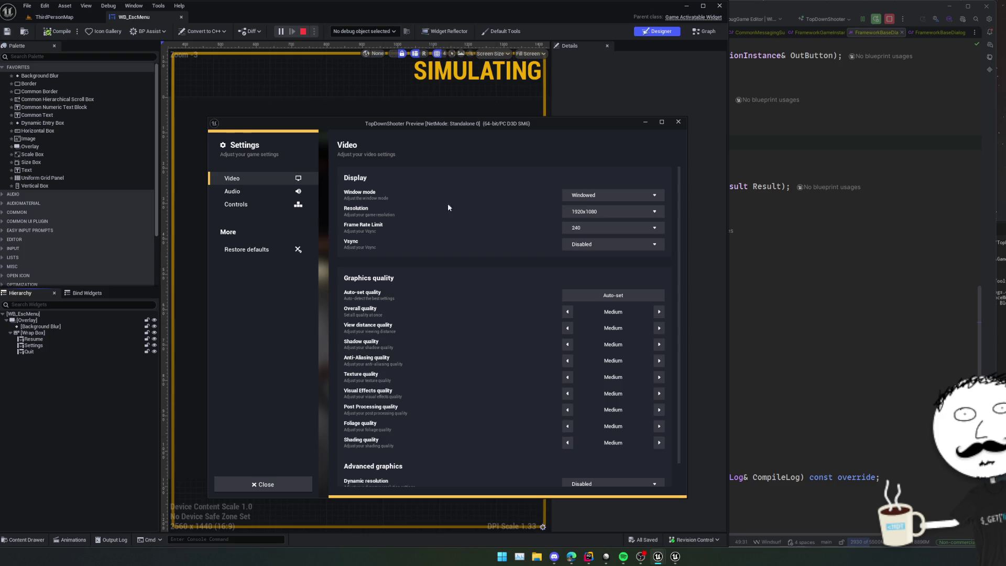
click(273, 192)
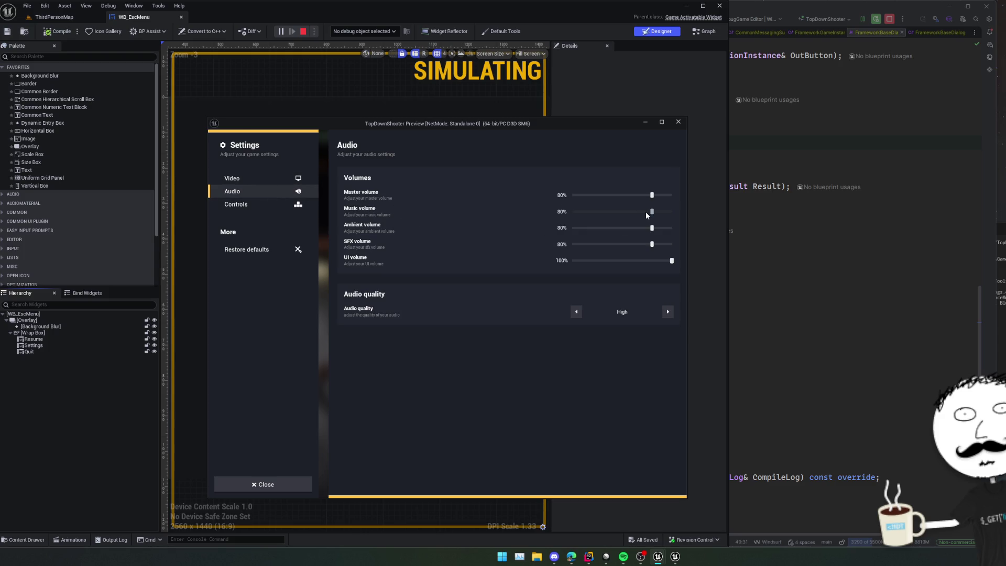
drag(652, 212, 651, 211)
click(262, 176)
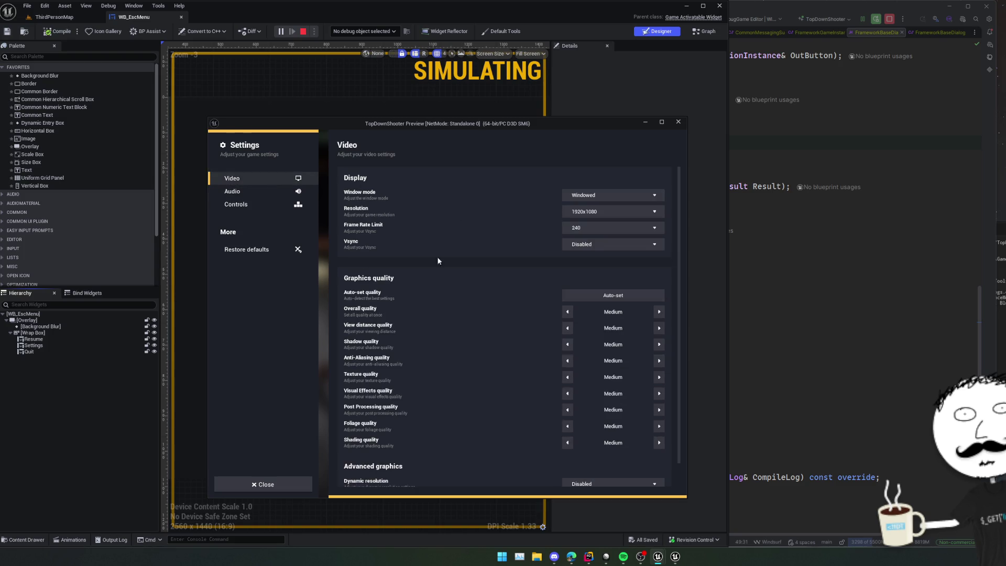
click(590, 227)
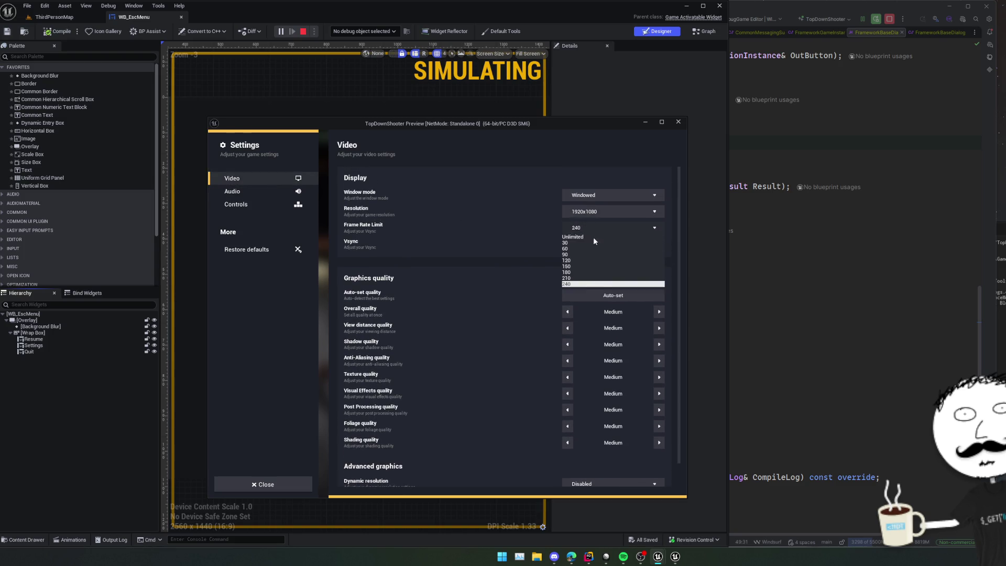
click(585, 279)
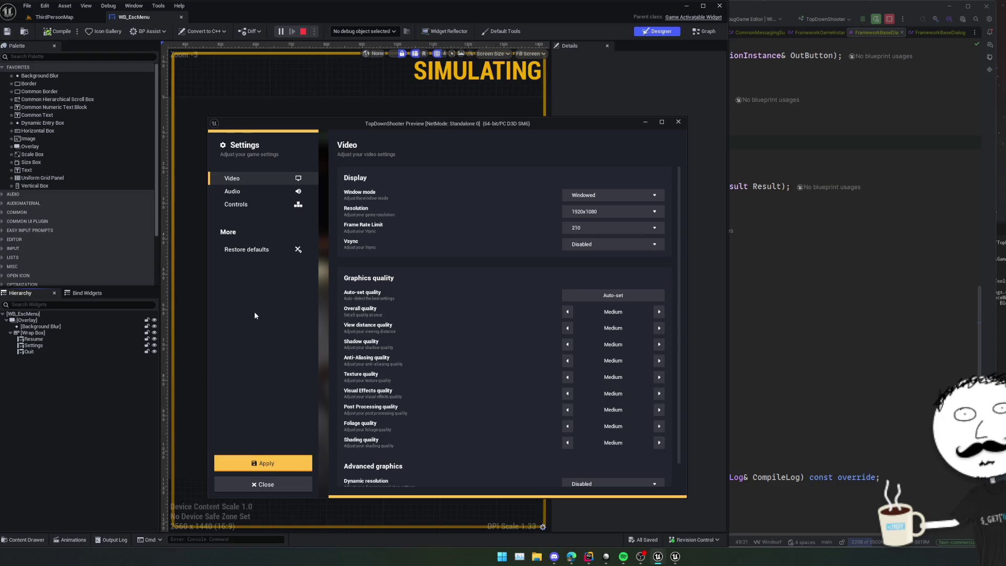
key(Escape)
click(457, 316)
Stop the preview and open WB_EscMenu_Settings from the EscMenu content folder.
click(678, 121)
scroll(393, 163, down, 2)
click(55, 17)
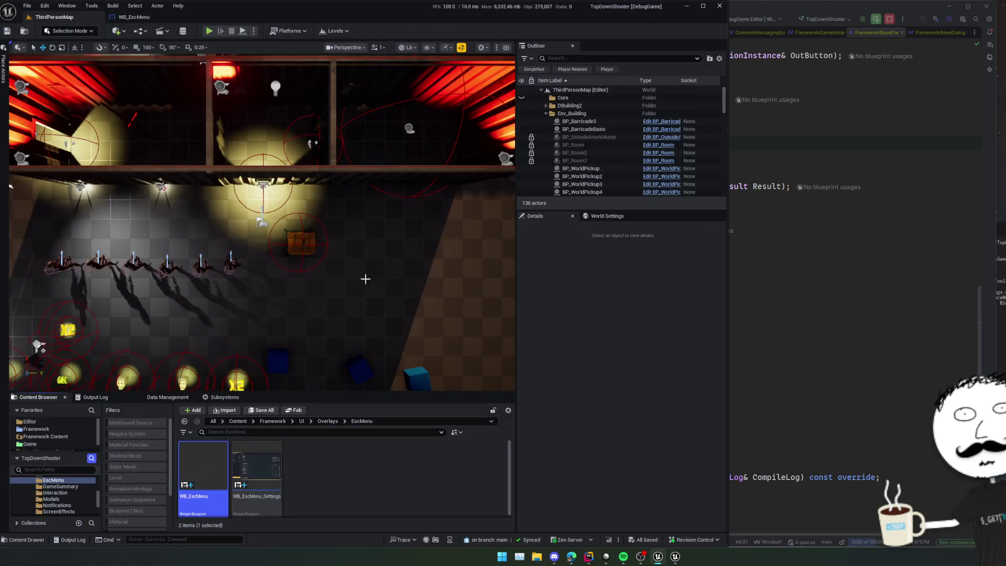
double_click(257, 466)
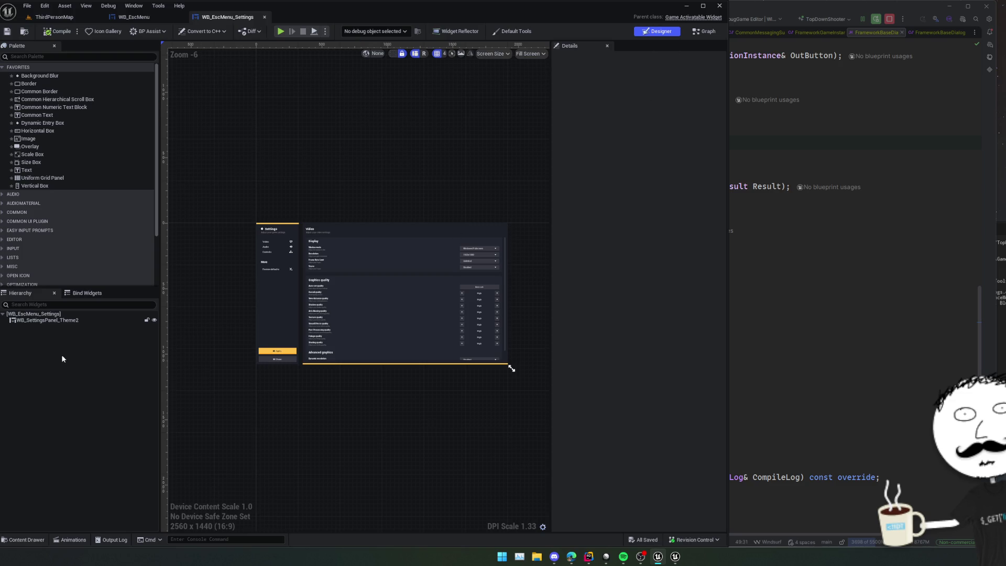
Rename the embedded WB_SettingsPanel_Theme2 widget to SettingsPanel.
click(51, 321)
click(52, 322)
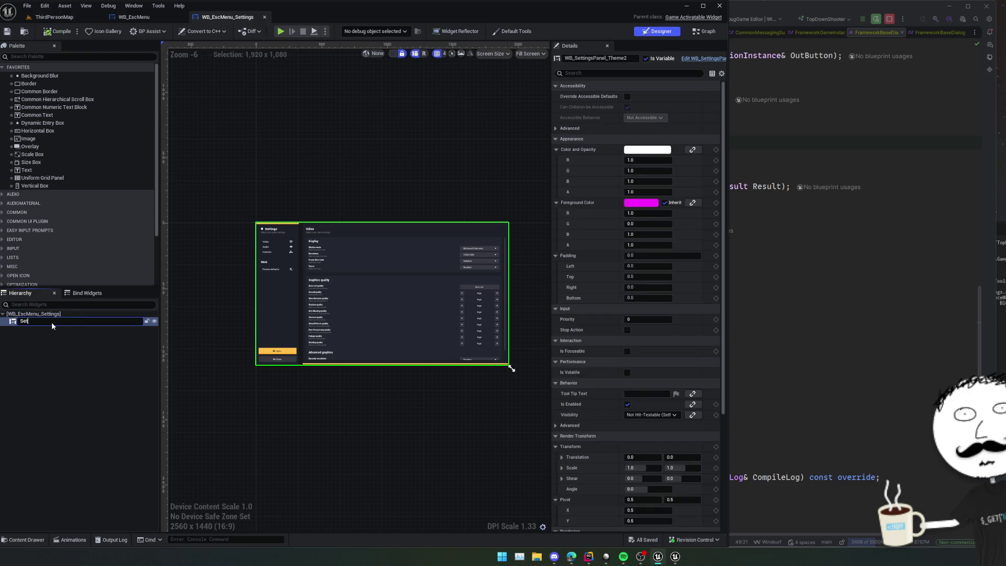
text(el)
key(Return)
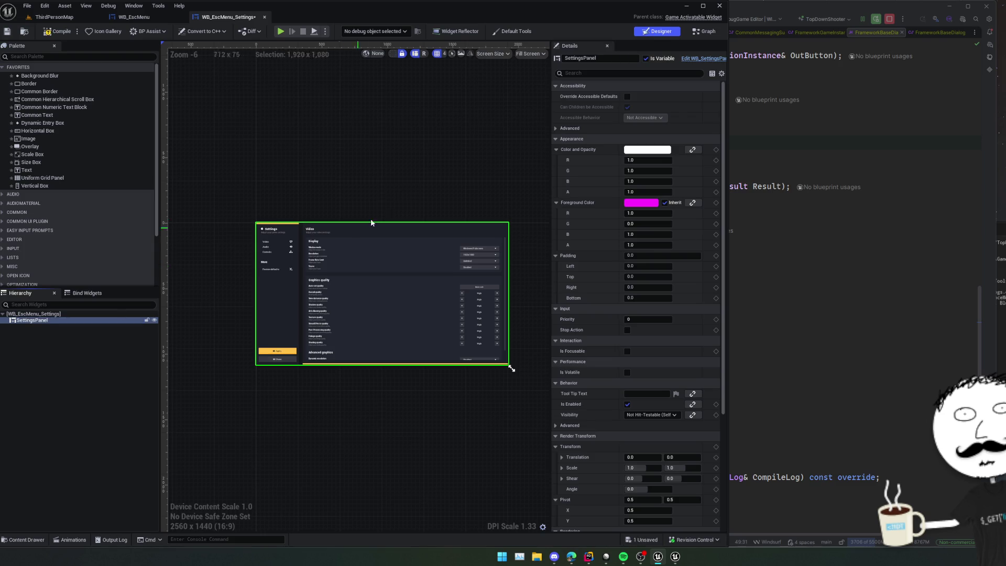
Add a SettingsPanel getter to the graph, then open WB_SettingsPanel_Theme2 for editing.
click(704, 31)
scroll(444, 323, down, 1)
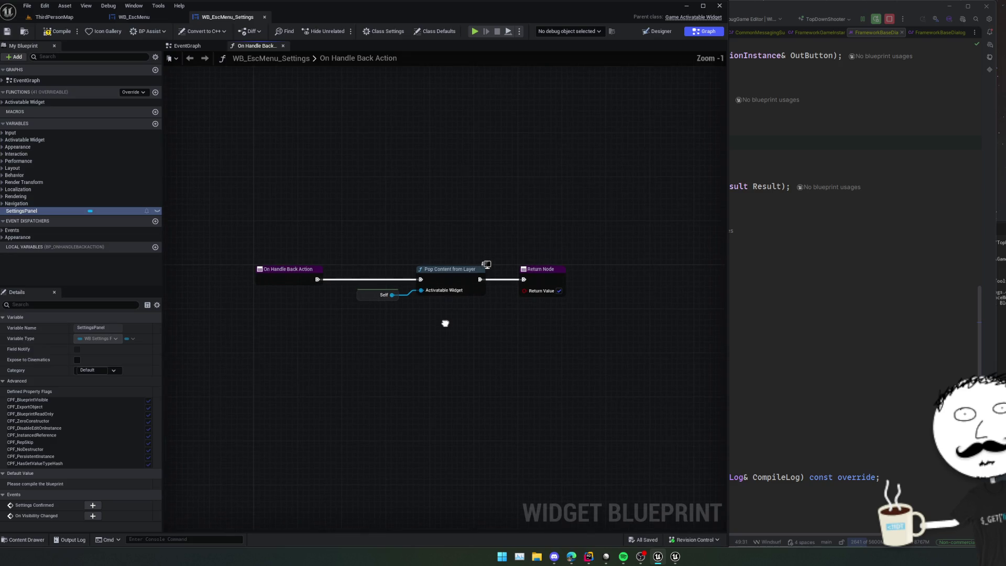
scroll(445, 323, up, 1)
mouse_move(49, 212)
mouse_down()
mouse_move(276, 341)
mouse_move(385, 350)
mouse_up()
click(314, 351)
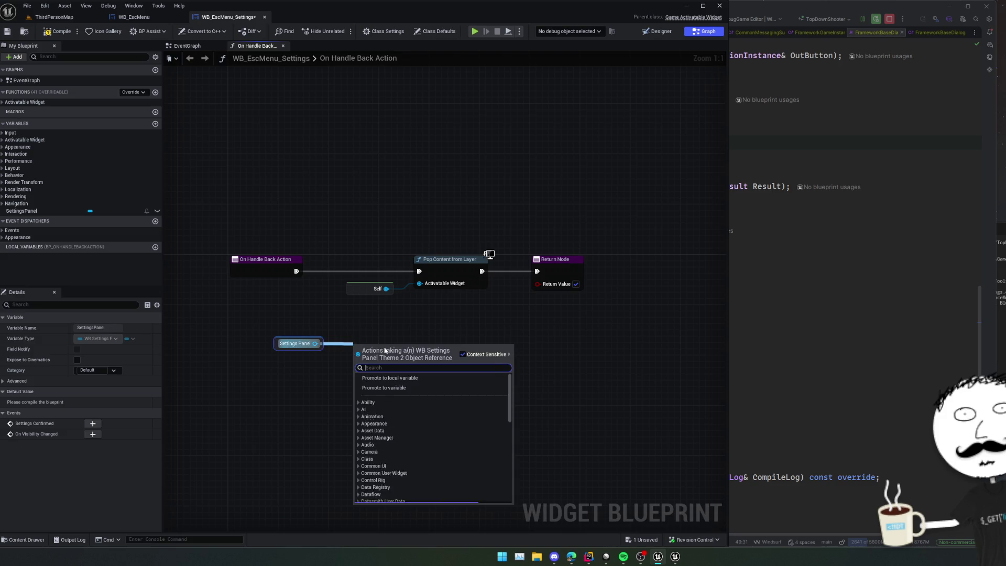
text(changed)
scroll(472, 433, down, 3)
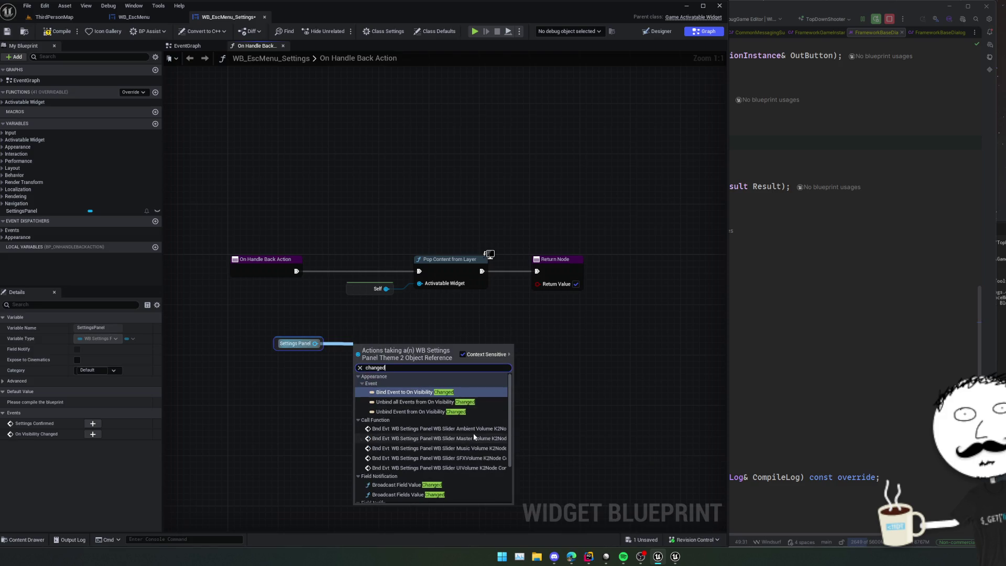
scroll(474, 435, up, 3)
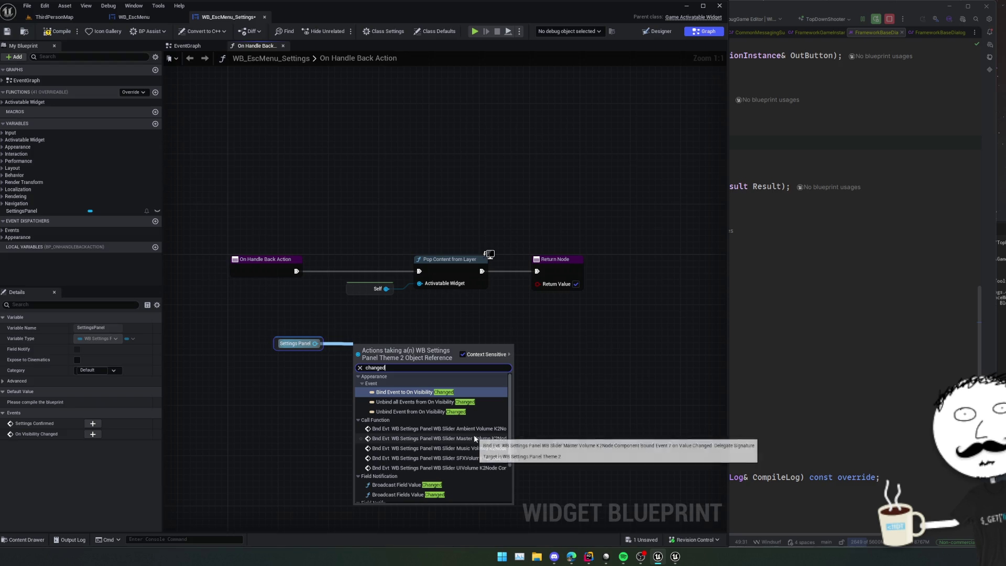
click(382, 297)
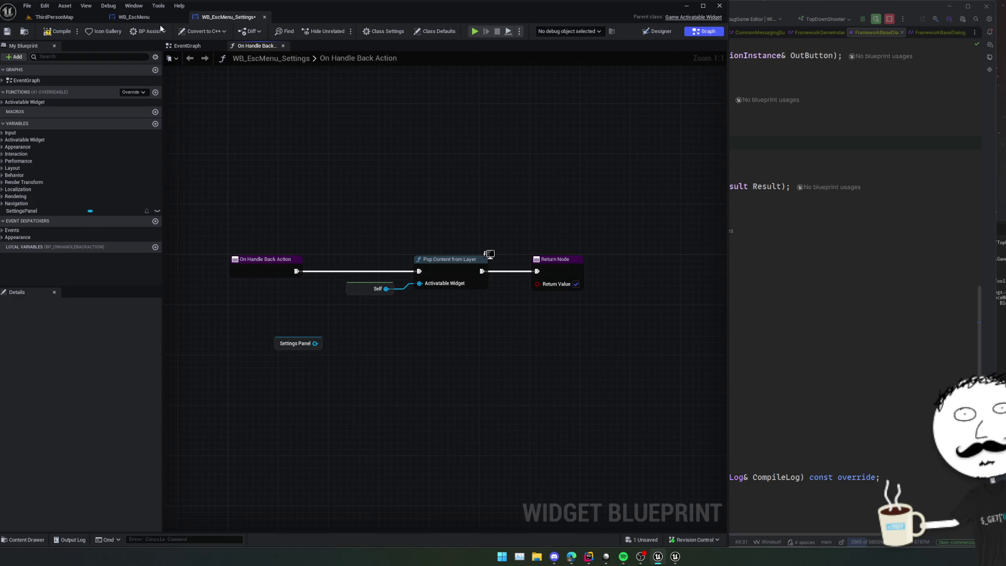
click(661, 33)
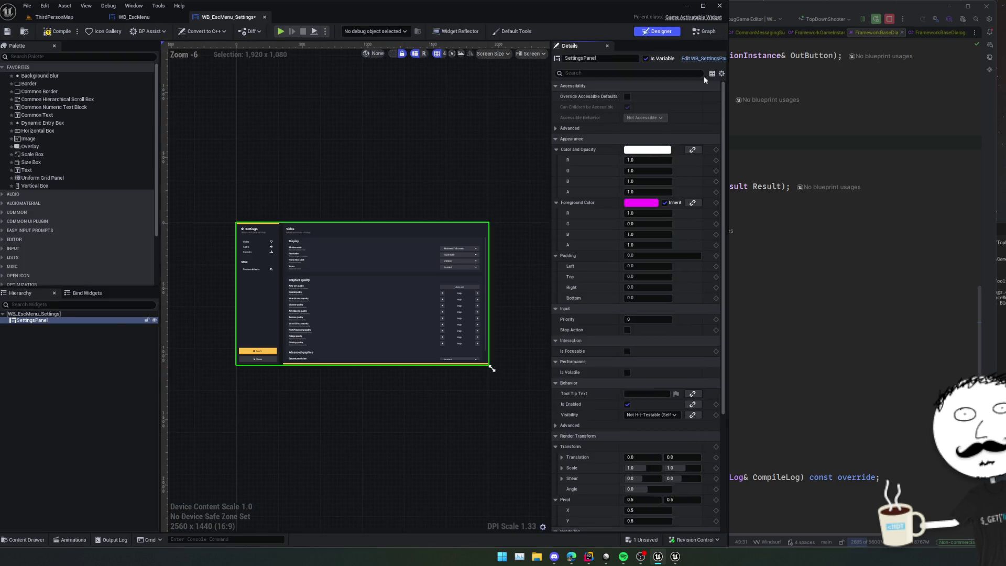
click(711, 58)
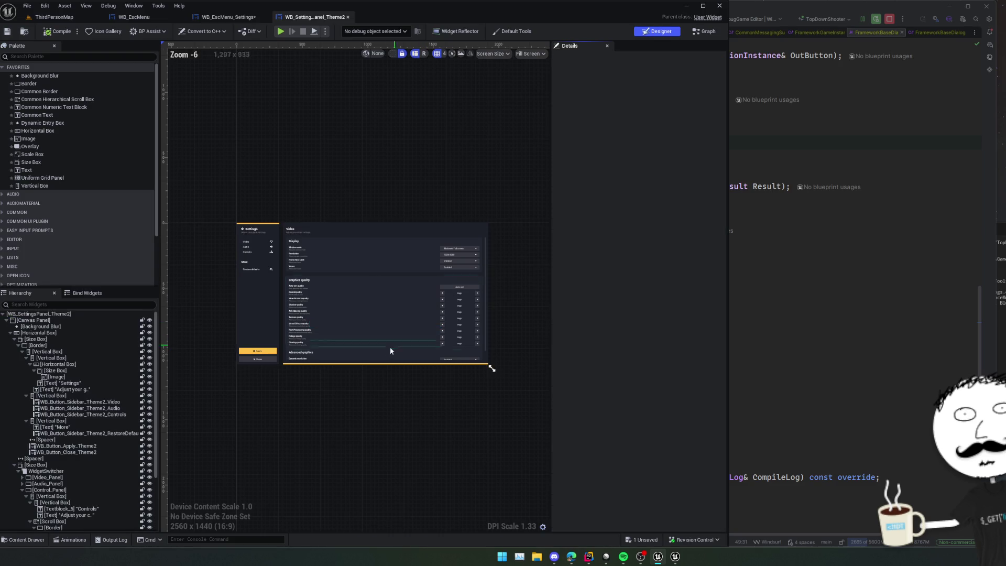
In the event graph, select the unsaved-changes prompt's Set Visibility node.
click(712, 32)
scroll(269, 355, up, 3)
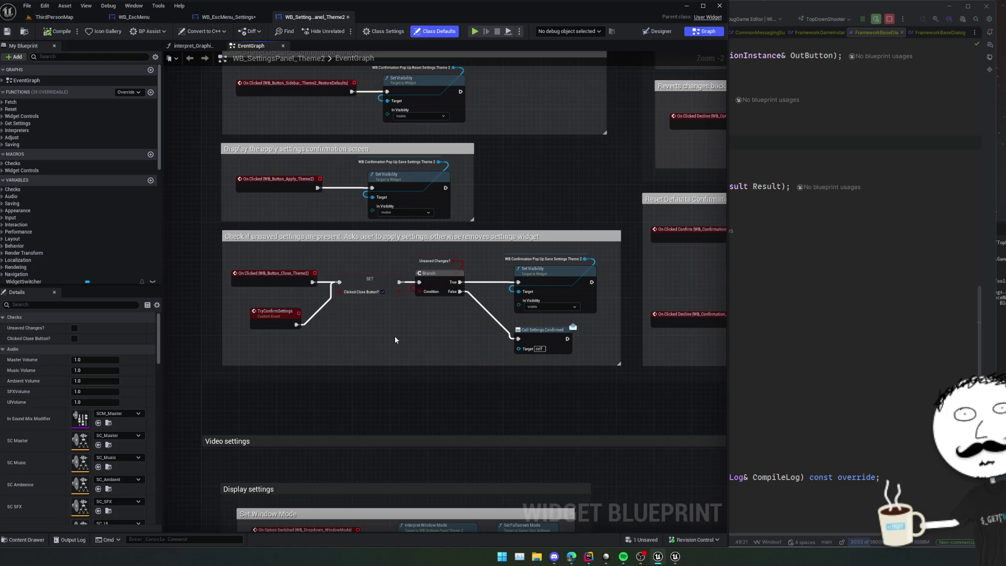
scroll(386, 332, up, 1)
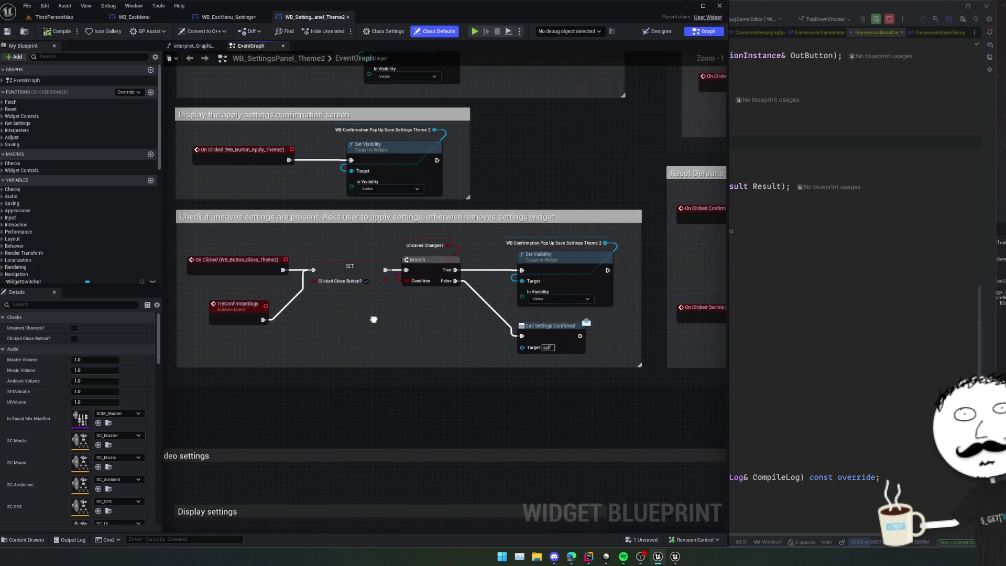
drag(373, 319, 420, 332)
scroll(374, 318, down, 1)
click(518, 281)
Jump to the save-settings popup's On Clicked Confirm handler and zoom out.
scroll(419, 331, down, 1)
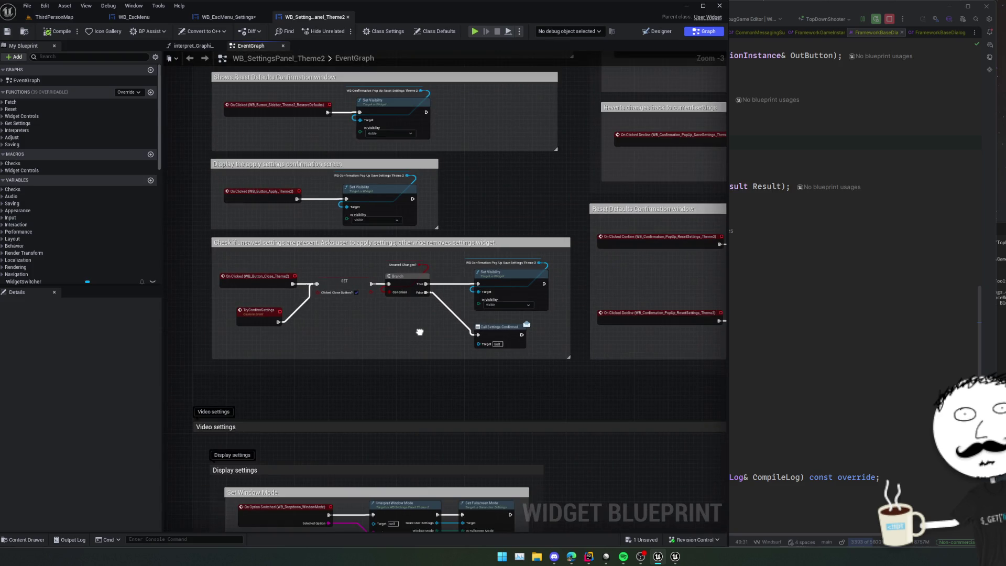
scroll(420, 332, up, 1)
drag(398, 288, 422, 315)
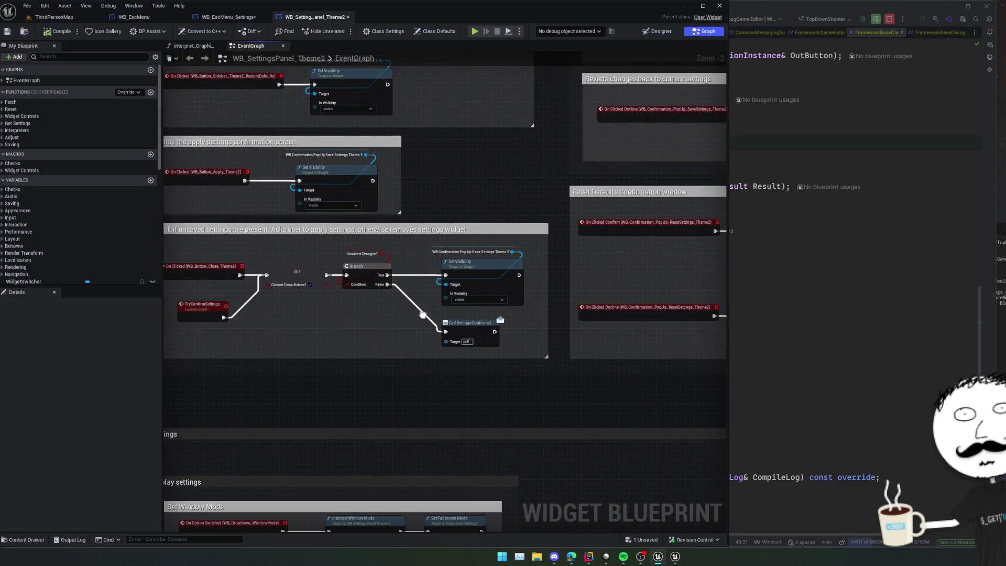
click(486, 252)
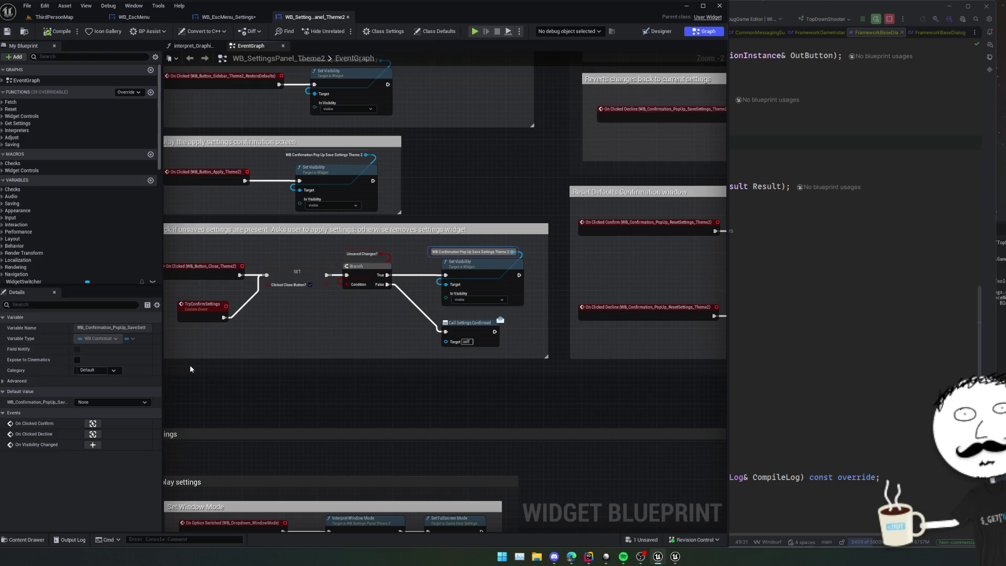
click(98, 423)
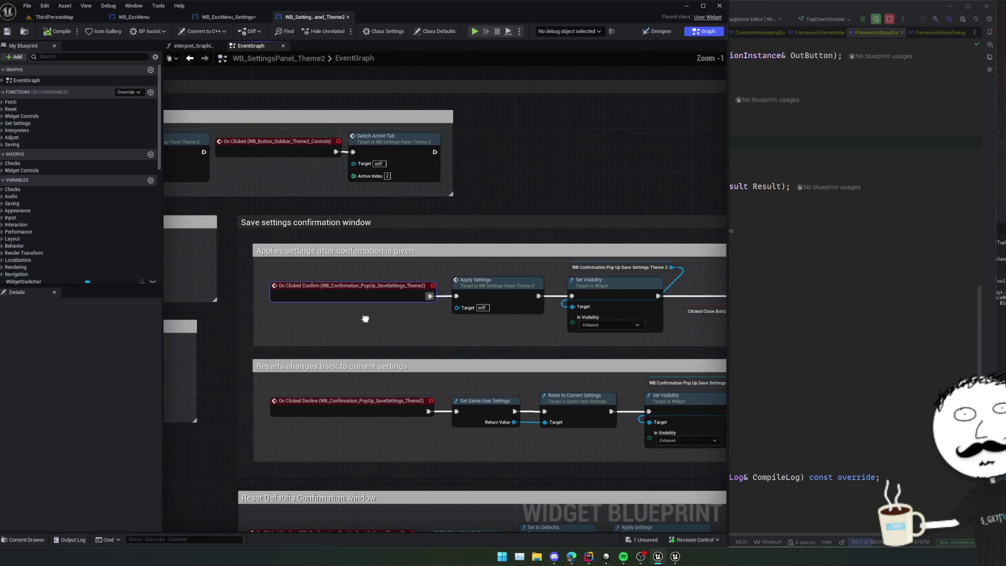
scroll(428, 323, down, 2)
drag(428, 323, 357, 334)
scroll(357, 334, down, 3)
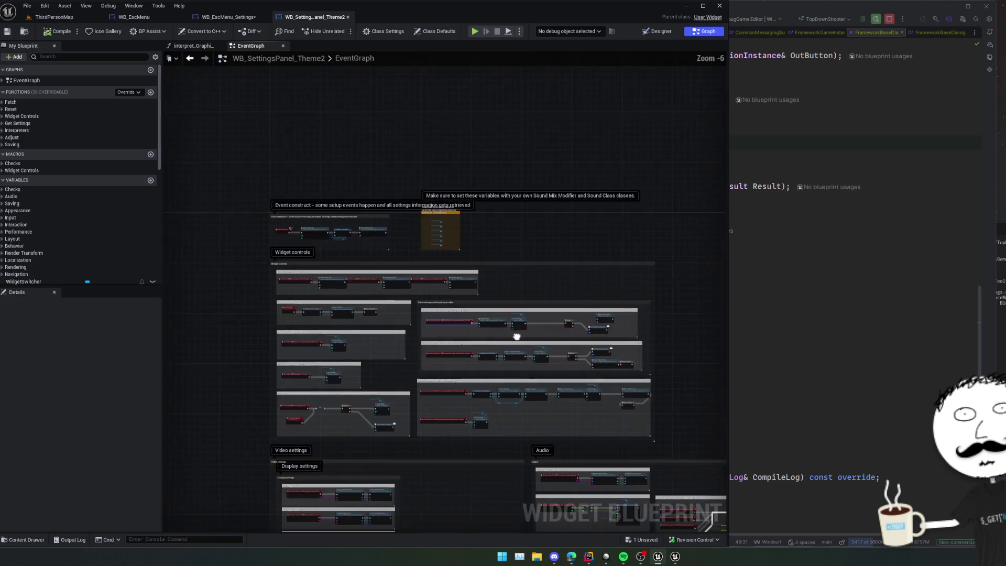
Move the Event construct comment group up and to the left.
scroll(418, 330, up, 2)
scroll(550, 343, down, 2)
drag(419, 330, 605, 345)
scroll(551, 343, up, 1)
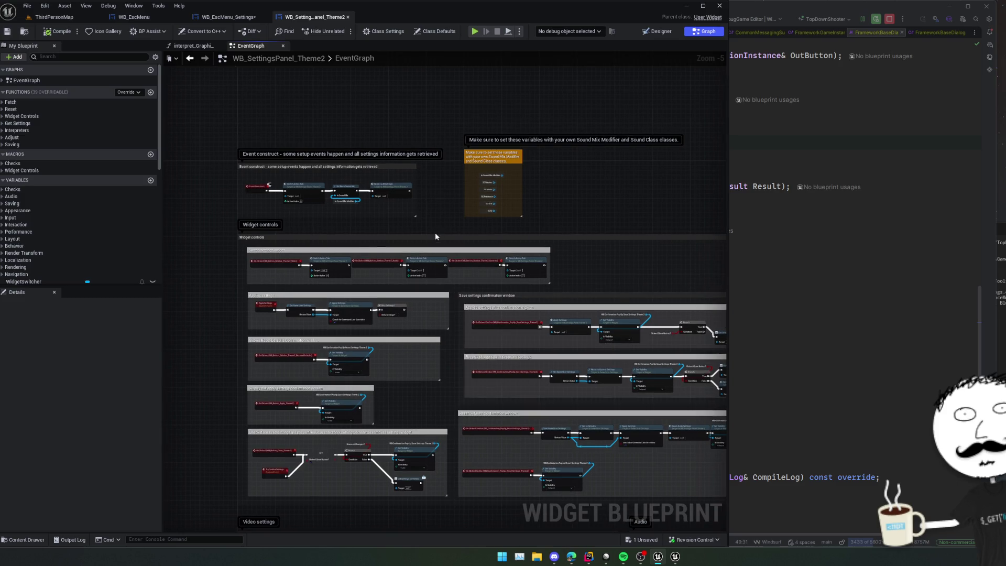
drag(427, 224, 563, 287)
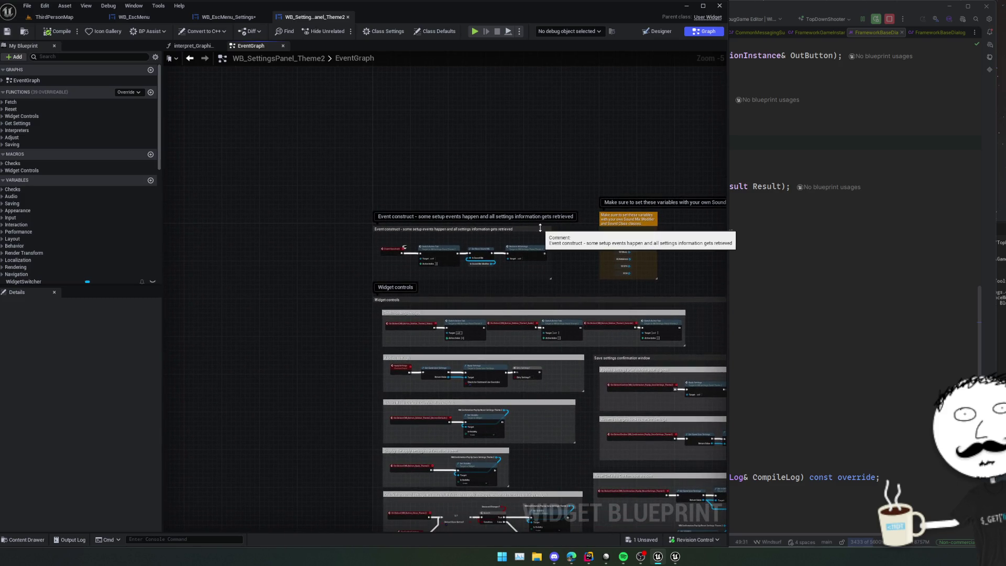
mouse_move(540, 232)
mouse_down()
mouse_move(414, 210)
mouse_move(267, 206)
mouse_up()
mouse_move(579, 224)
mouse_down()
mouse_move(503, 240)
mouse_move(517, 211)
mouse_move(356, 178)
mouse_move(534, 187)
mouse_move(173, 194)
mouse_move(281, 220)
mouse_move(529, 217)
mouse_move(338, 209)
mouse_up()
Bring the Save settings confirmation window's confirm handlers into view.
scroll(344, 304, up, 3)
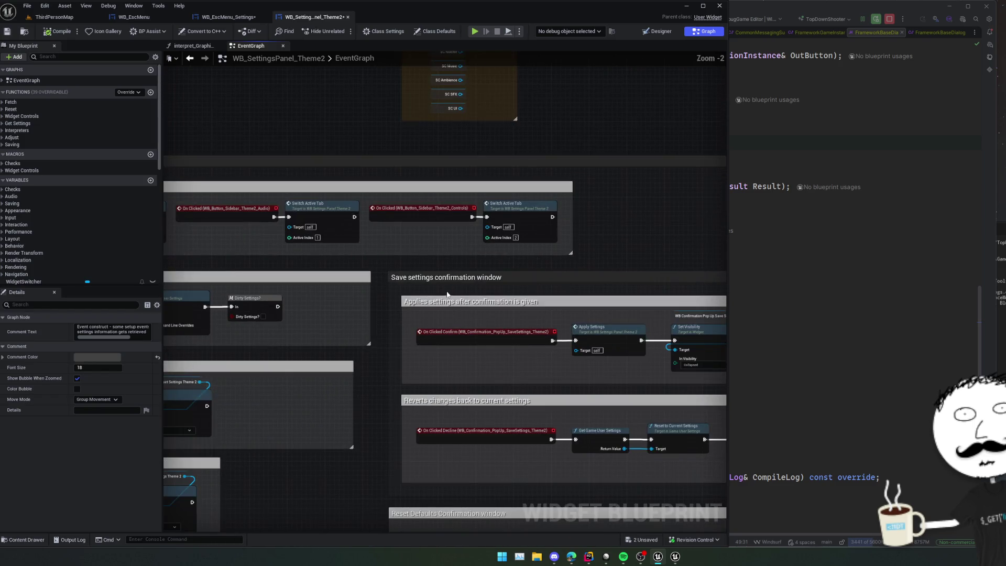
mouse_move(344, 304)
mouse_down()
mouse_move(479, 291)
mouse_move(434, 265)
mouse_move(321, 272)
mouse_move(404, 283)
mouse_move(318, 282)
mouse_move(505, 288)
mouse_move(591, 323)
mouse_up()
scroll(409, 269, down, 1)
scroll(405, 282, up, 1)
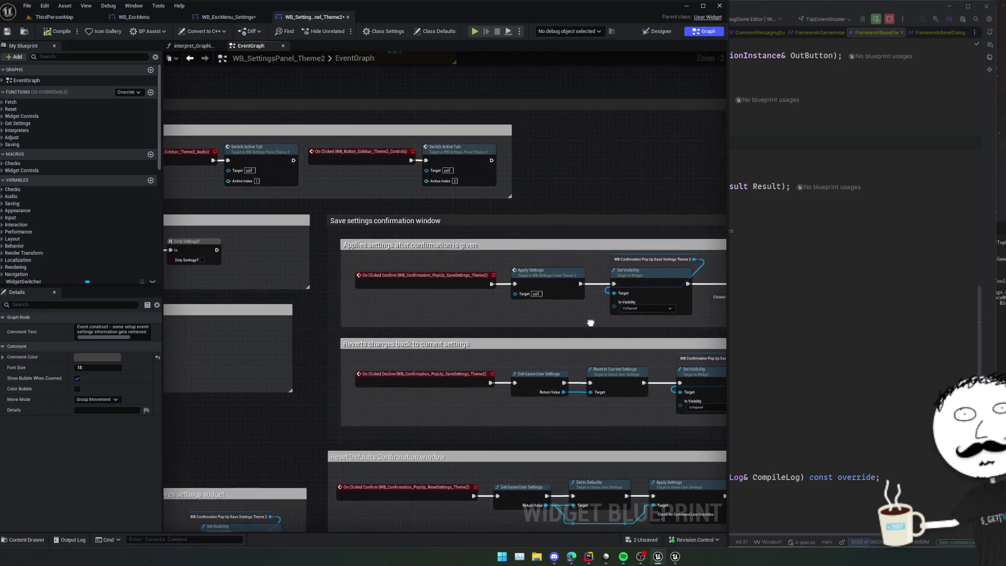
mouse_move(454, 302)
mouse_down()
mouse_move(448, 308)
mouse_move(434, 276)
mouse_up()
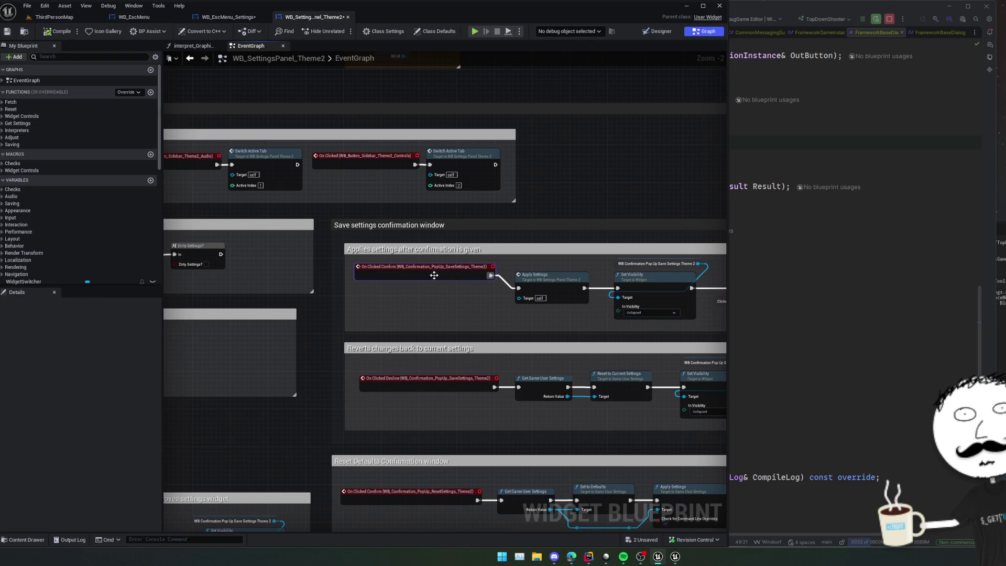
Add a ConfirmChanges_Yes custom event wired into Apply Settings.
right_click(382, 297)
text(custom event)
key(Return)
text(ConfirmChanges_)
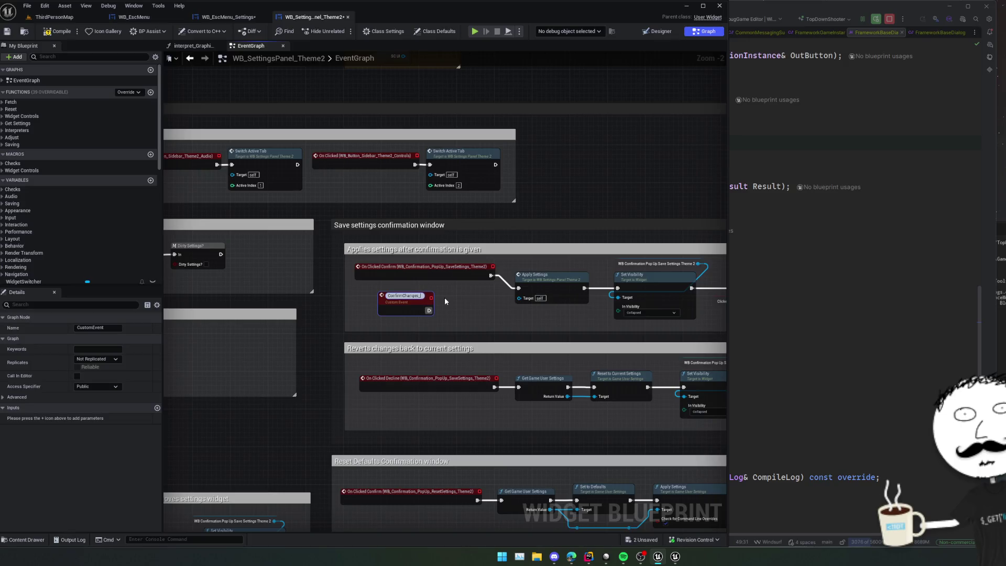
key(Return)
drag(426, 309, 518, 287)
mouse_move(422, 399)
mouse_down()
mouse_move(400, 351)
mouse_move(325, 329)
mouse_up()
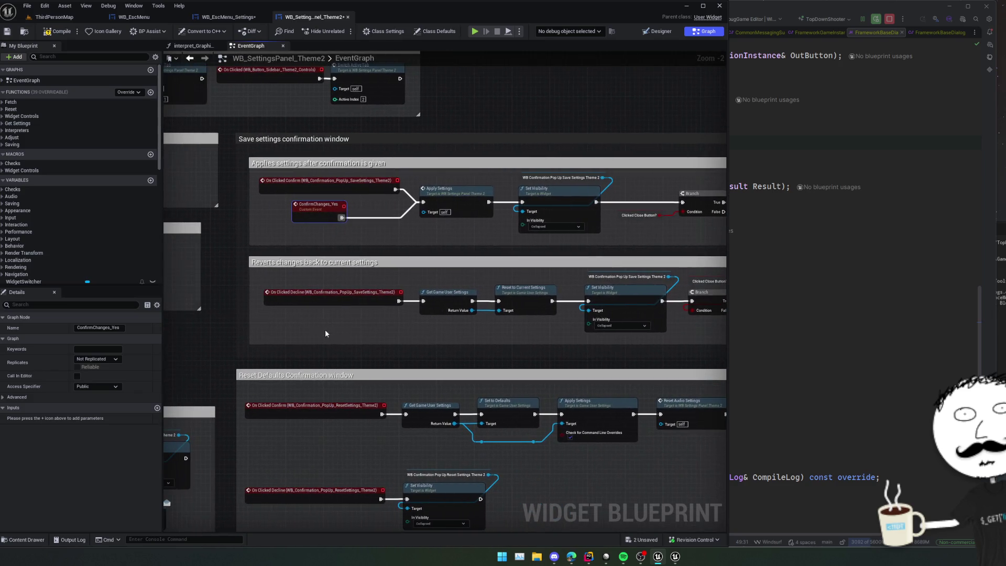
Add a ConfirmChanged_Revert custom event under the decline handler.
right_click(294, 331)
text(custom event)
key(Return)
text(ConfirmChanged_Revert)
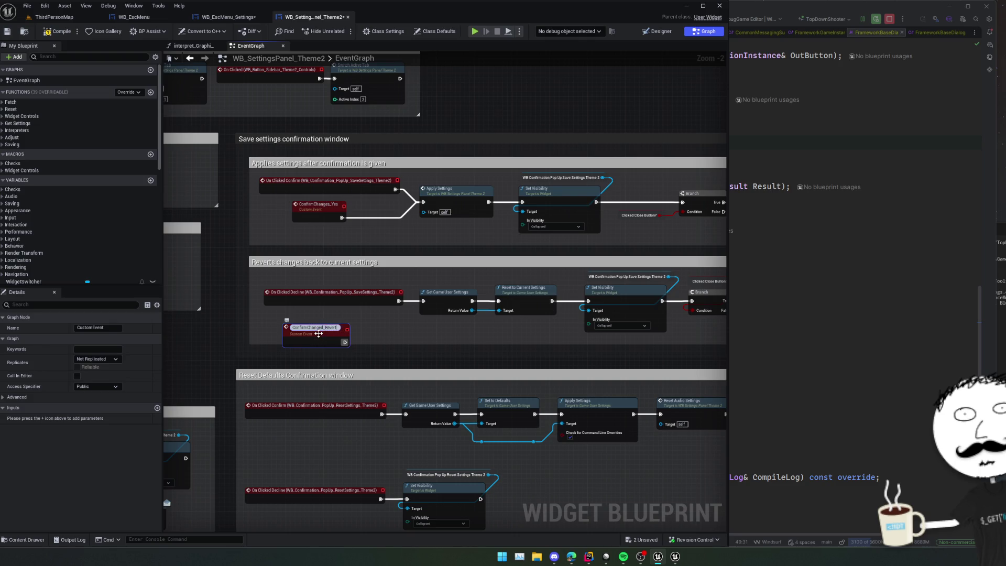
key(Return)
mouse_move(333, 340)
mouse_down()
mouse_move(418, 314)
mouse_move(423, 300)
mouse_up()
Save the blueprint and tuck TryConfirmSettings under the close-button On Clicked handler.
scroll(374, 328, down, 2)
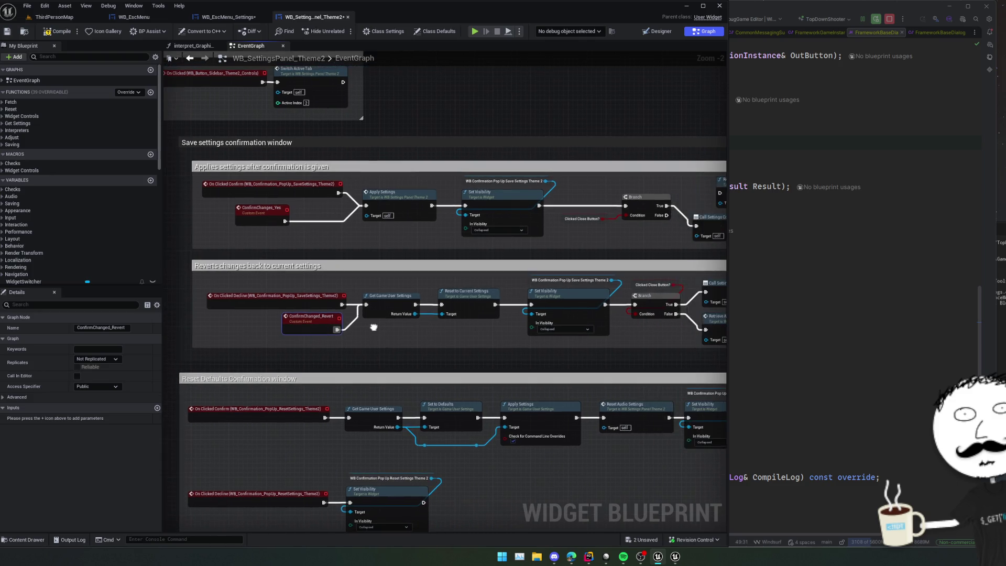
drag(374, 327, 673, 327)
scroll(251, 251, up, 1)
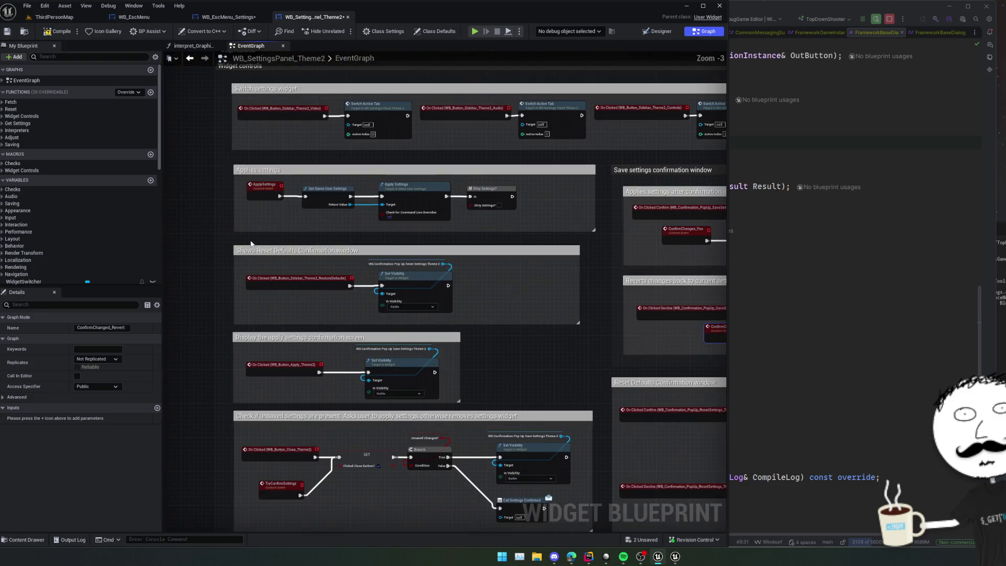
mouse_move(252, 252)
mouse_down()
mouse_move(282, 278)
mouse_move(286, 367)
mouse_move(285, 282)
mouse_move(317, 333)
mouse_move(308, 303)
mouse_up()
scroll(309, 303, up, 2)
drag(382, 368, 369, 331)
key(ctrl+s)
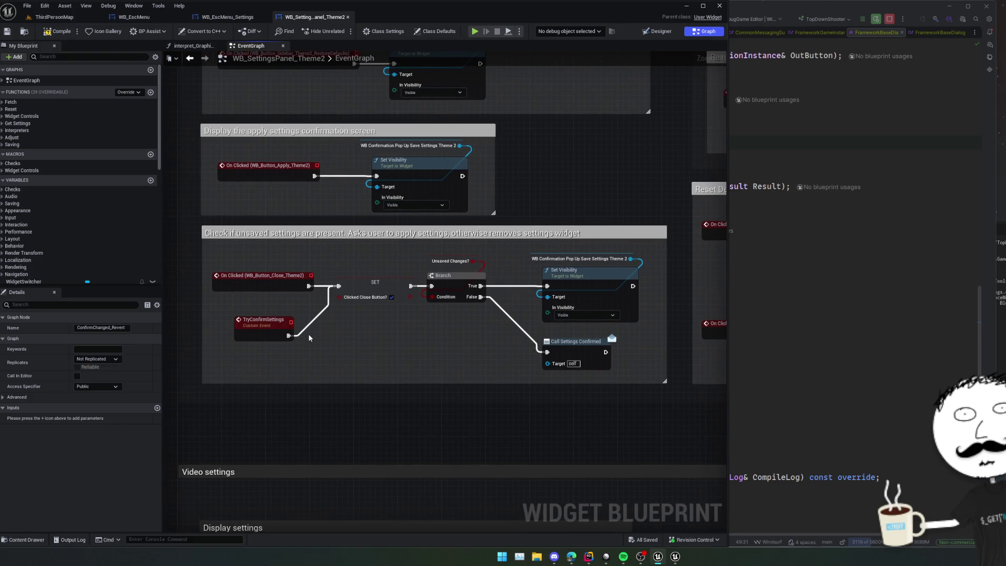
drag(262, 275, 262, 253)
drag(277, 321, 296, 279)
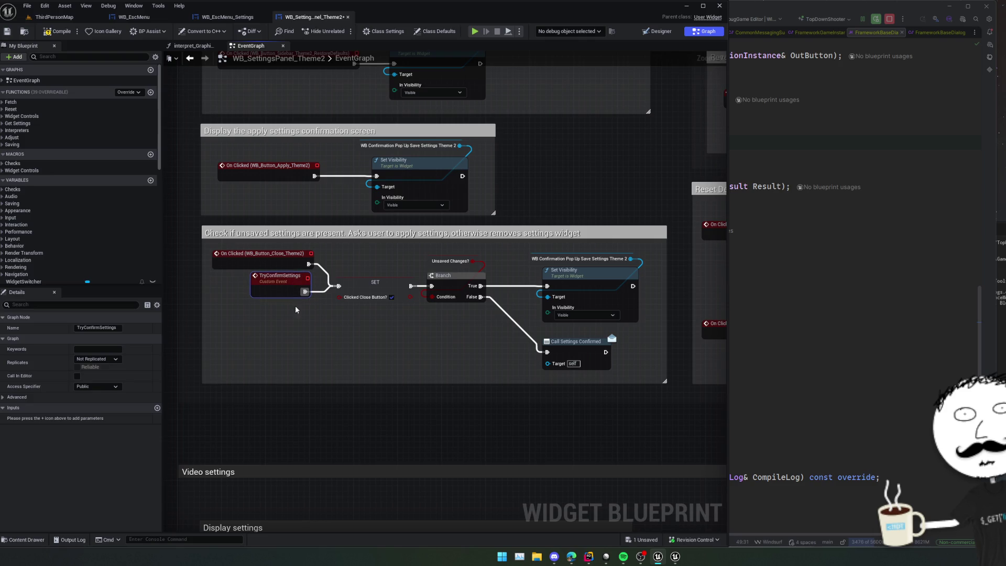
Search the action list for 'show di' and 'dialogshow' to find the dialog-showing actions.
right_click(235, 346)
text(show di)
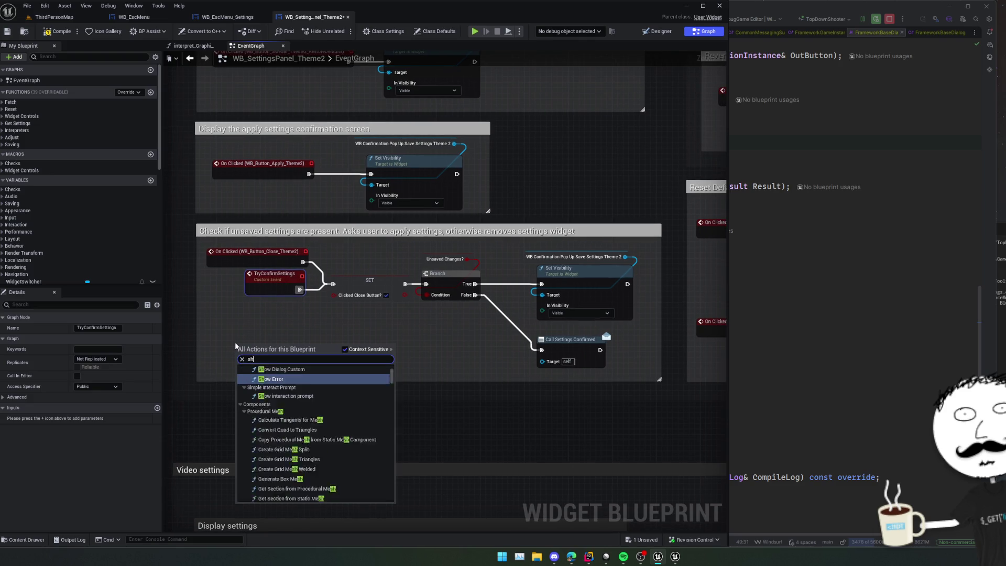
click(241, 341)
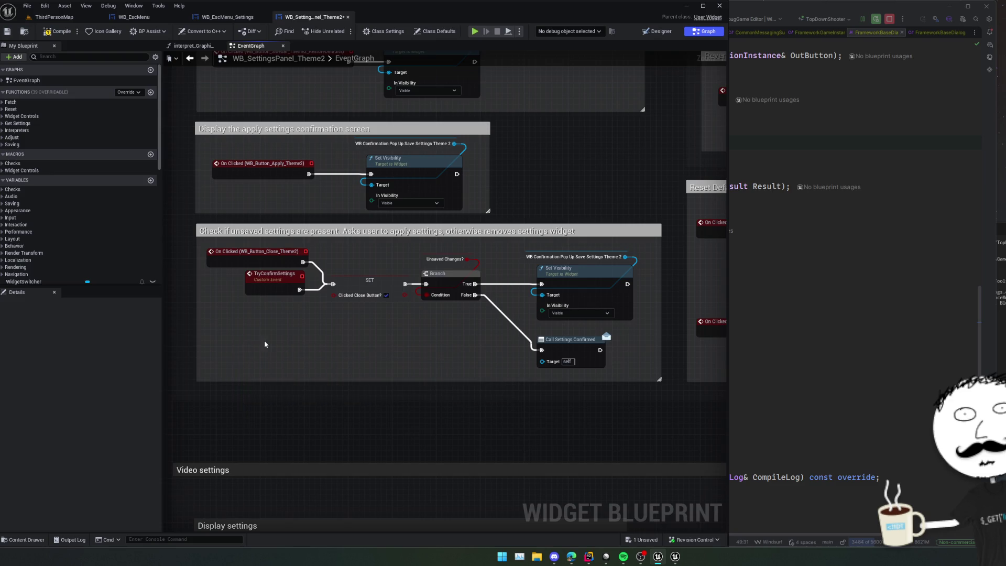
right_click(249, 338)
text(dialog)
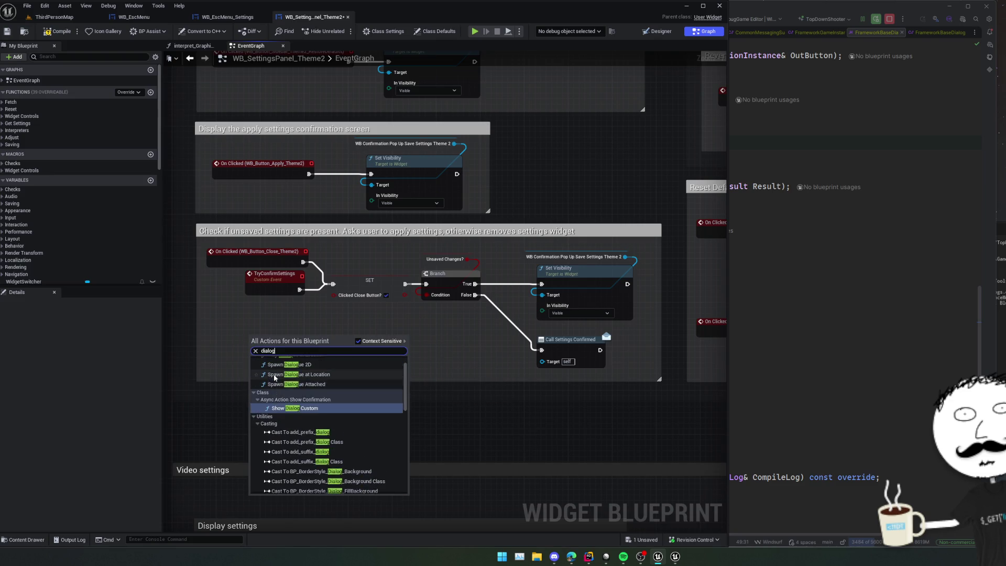
text(show)
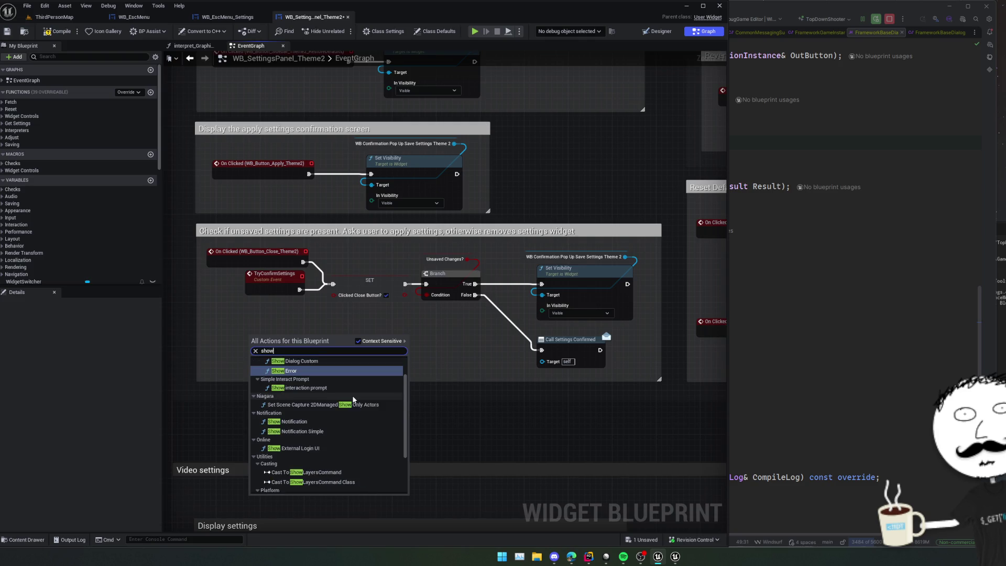
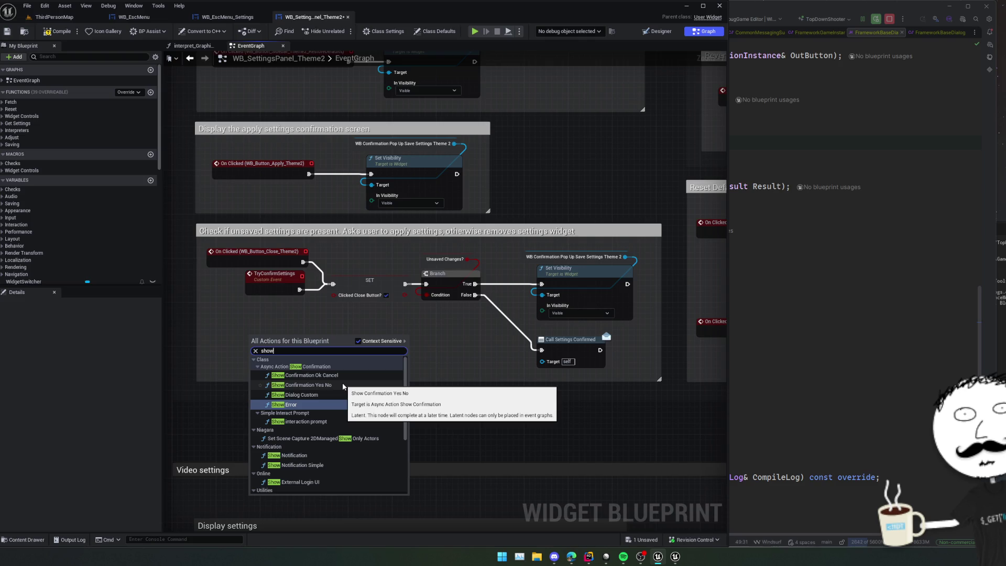
Add a Show Confirmation Yes No node and route the close event's execution flow into it.
click(309, 384)
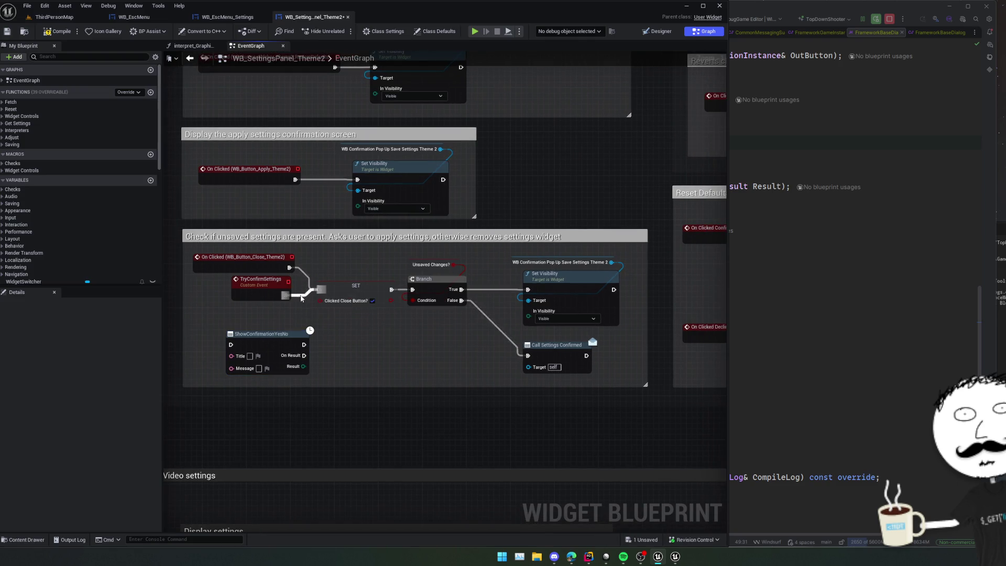
drag(289, 267, 319, 289)
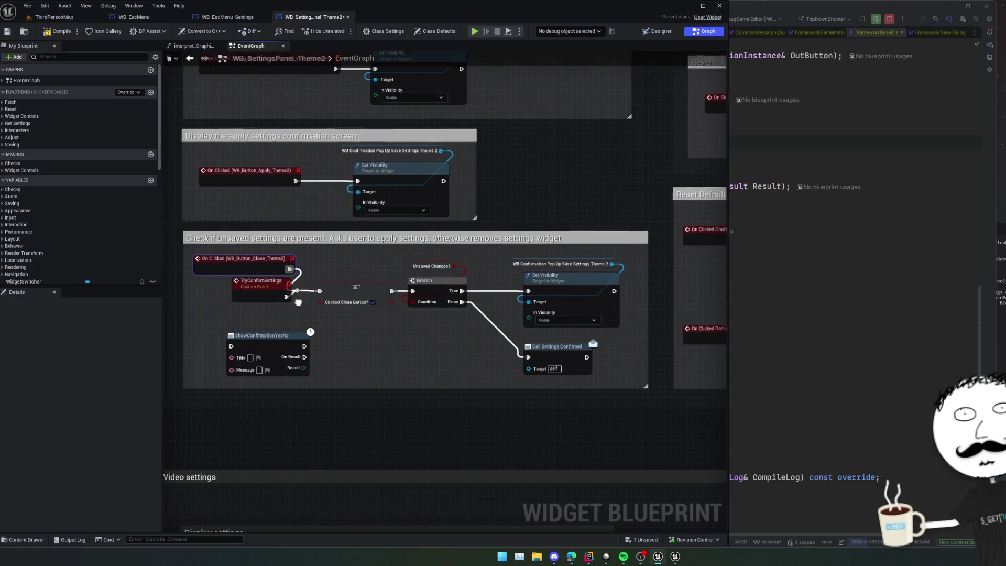
drag(289, 341, 311, 336)
mouse_move(325, 293)
mouse_down()
mouse_move(258, 342)
mouse_move(246, 334)
mouse_up()
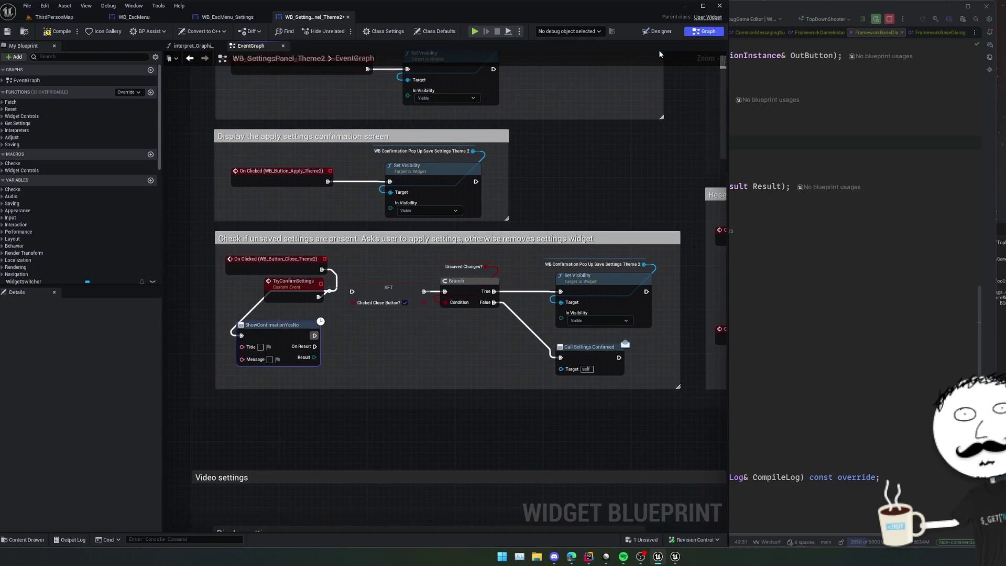
click(657, 31)
Filter the Hierarchy for 'confirm' and open WB_Confirmation_PopUp_SaveSettings_Theme2.
click(71, 306)
text(confirm)
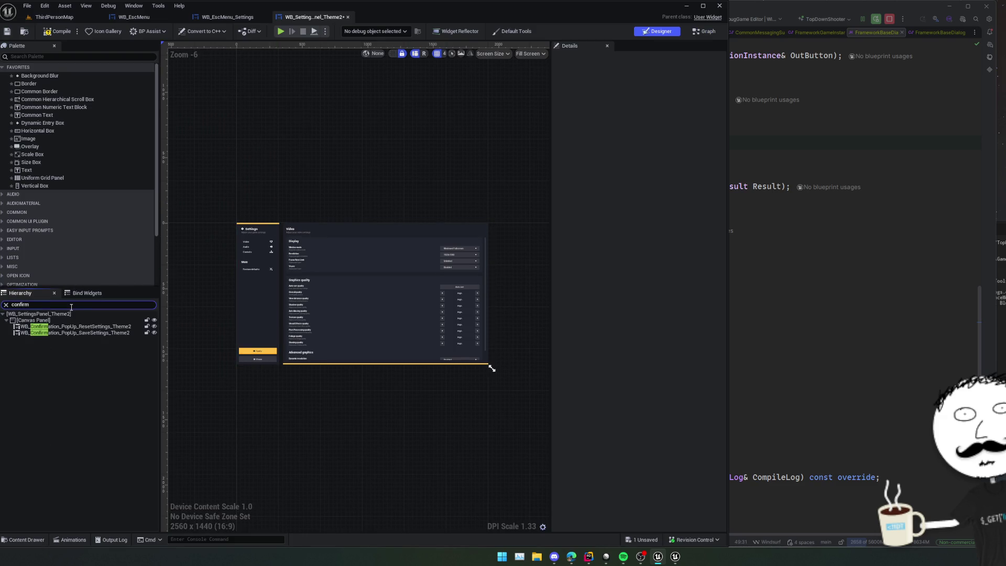
click(107, 331)
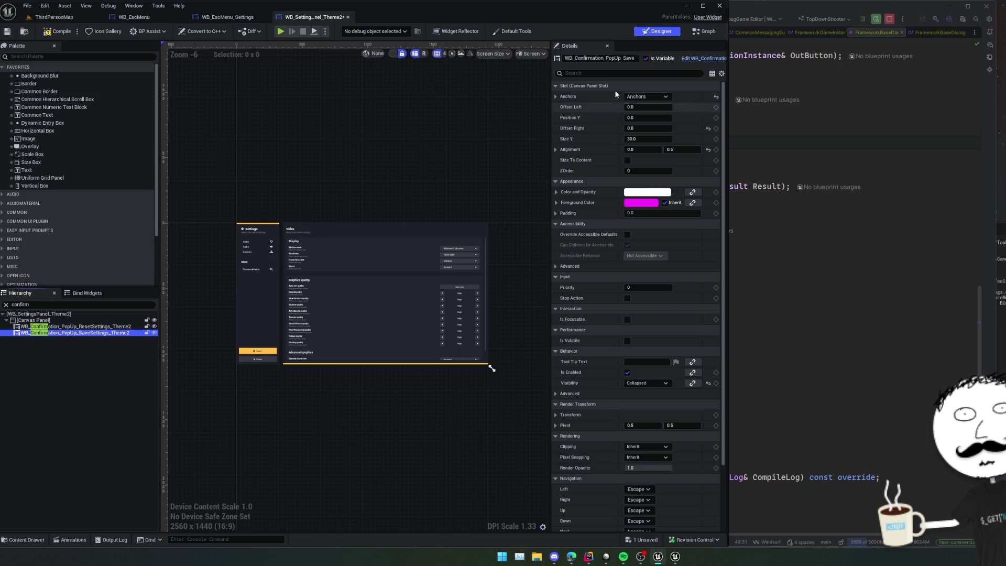
scroll(594, 276, down, 3)
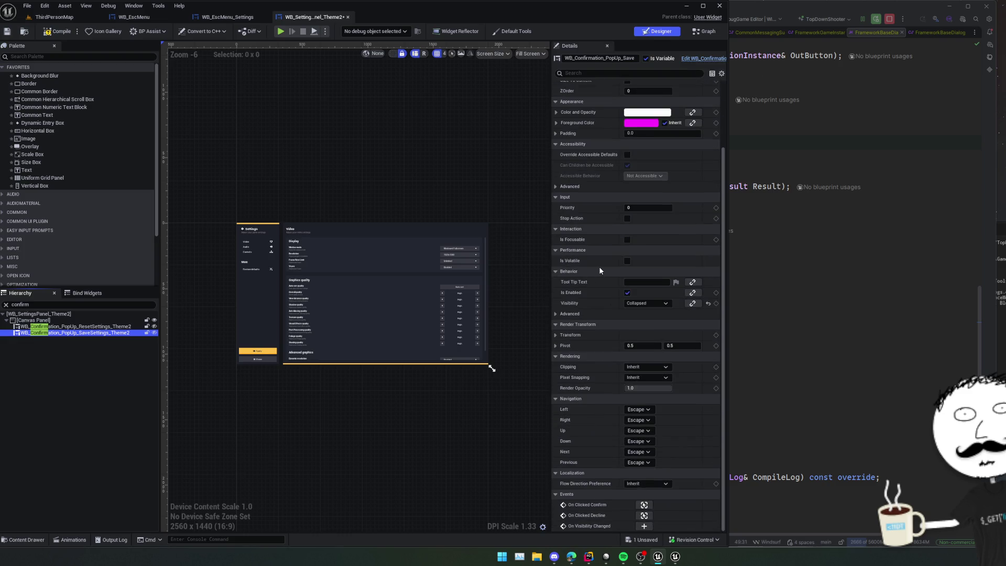
scroll(599, 267, up, 3)
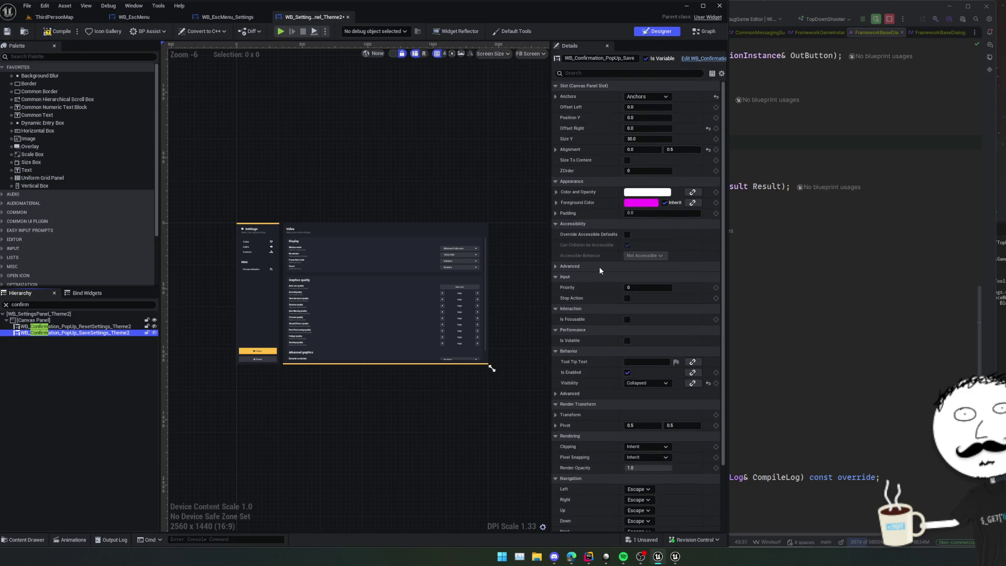
click(703, 58)
Copy the popup text block's prompt Text, then return to WB_SettingsPanel_Theme2's event graph.
scroll(371, 281, up, 4)
scroll(369, 263, down, 3)
scroll(375, 259, up, 1)
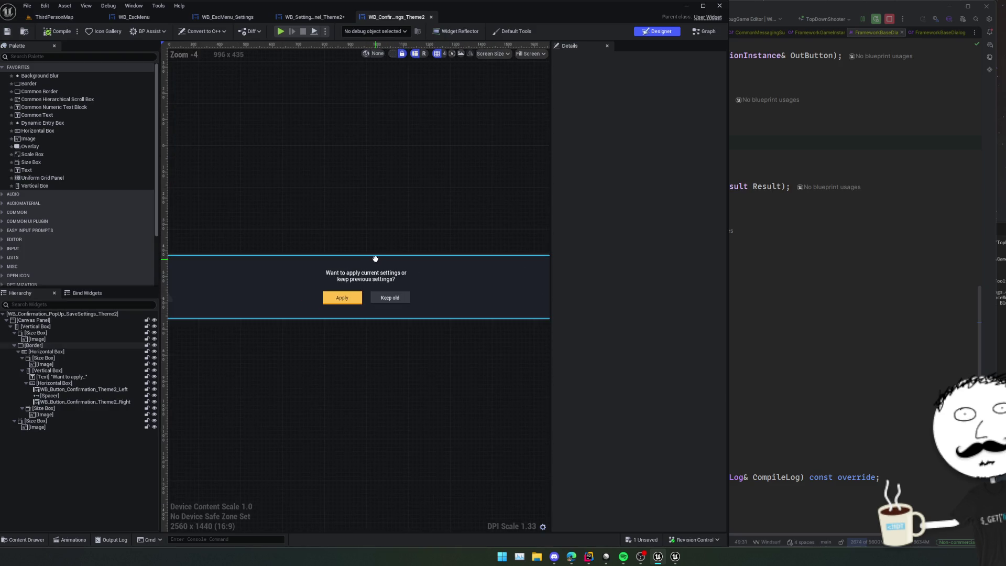
click(367, 275)
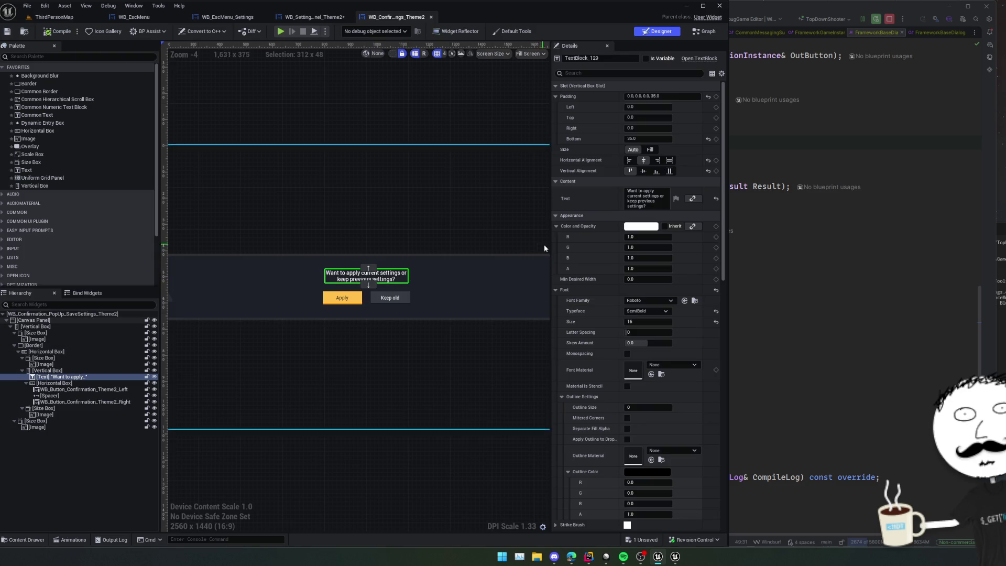
click(635, 202)
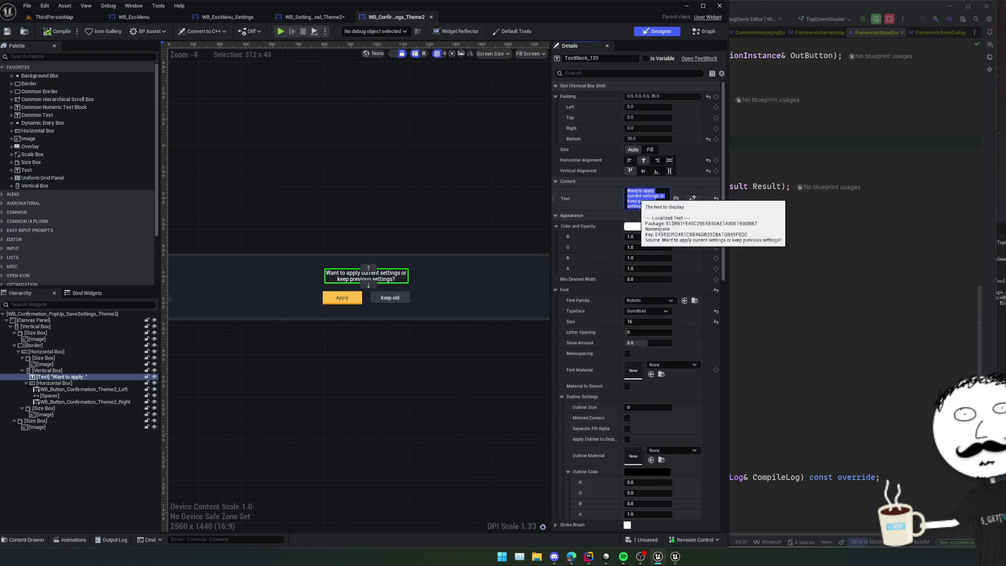
scroll(385, 178, down, 1)
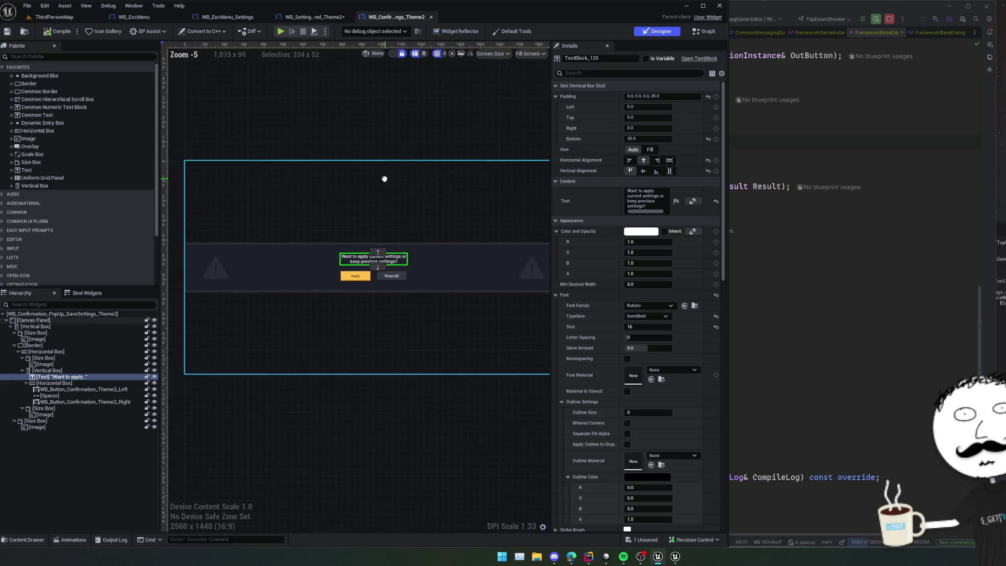
click(631, 201)
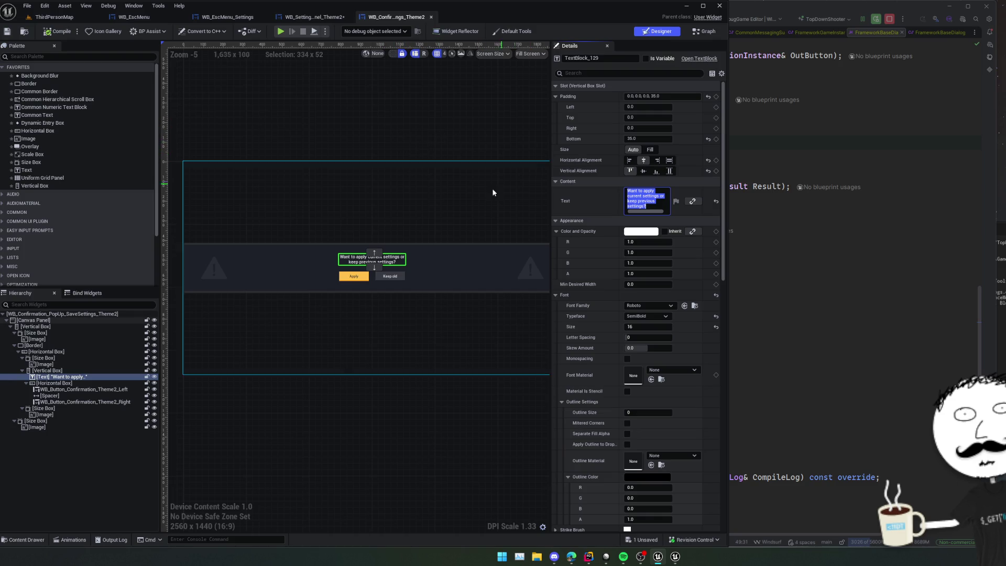
mouse_move(505, 148)
mouse_down()
mouse_move(419, 139)
mouse_move(427, 145)
mouse_up()
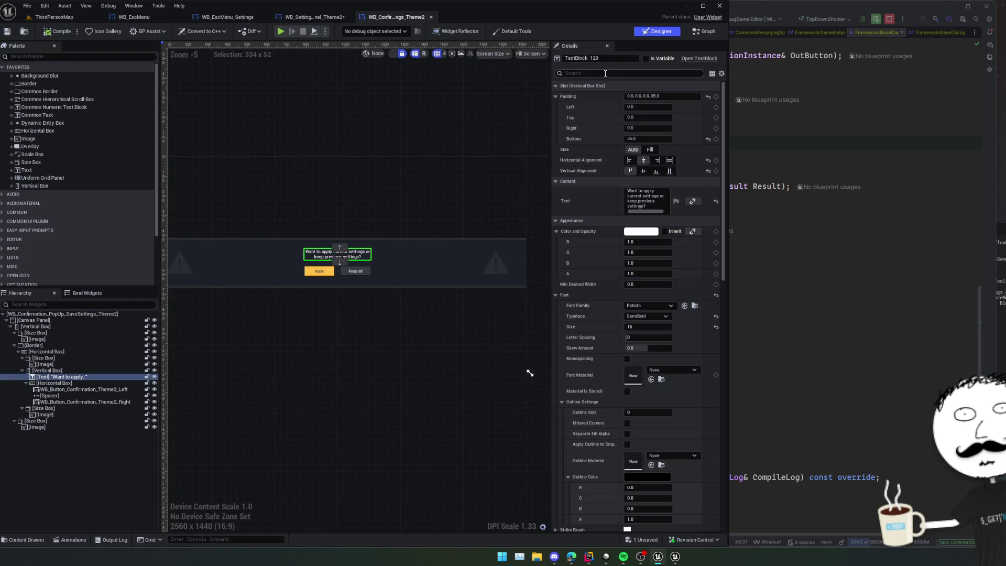
click(315, 18)
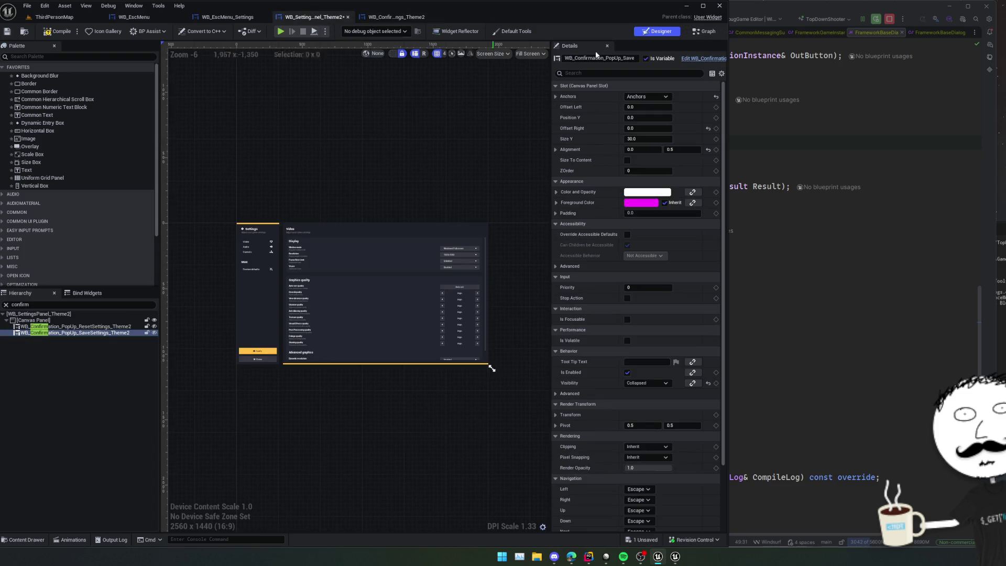
click(700, 32)
Set the confirmation node's Title to 'Apply Settings?' and Message to the unsaved-changes prompt.
drag(314, 359, 314, 318)
click(272, 318)
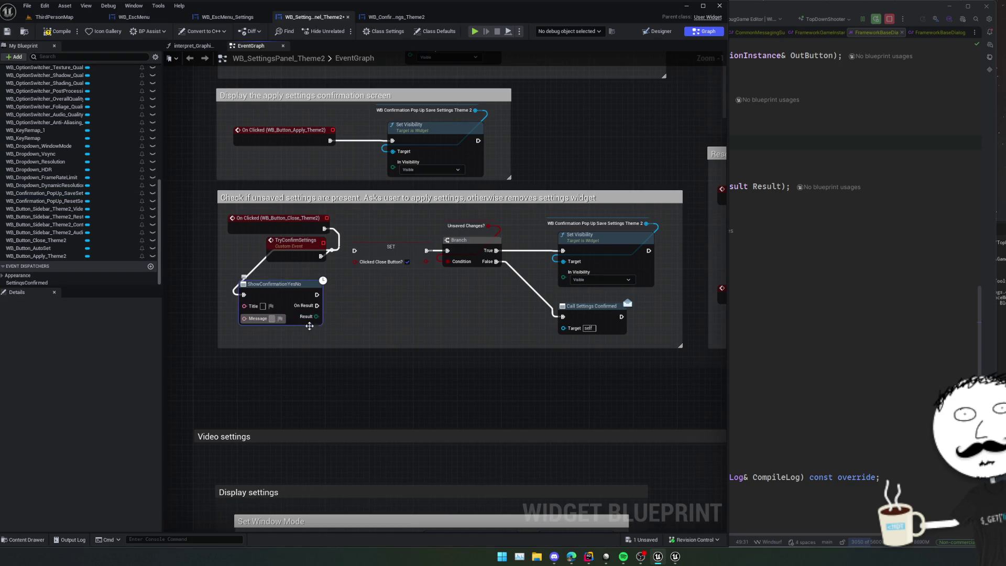
text(Want to apply current settings or keep previous settings?)
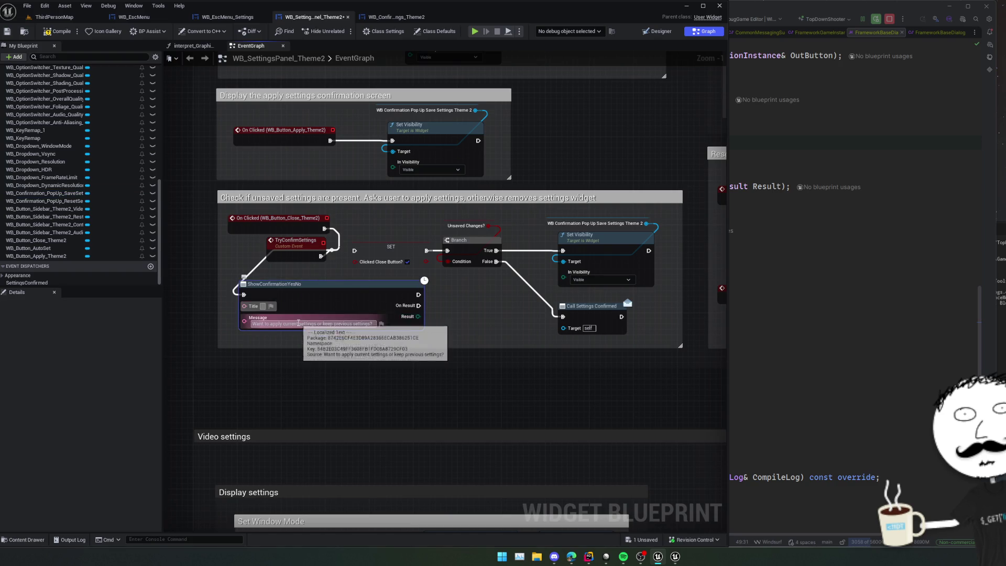
text(ttings?)
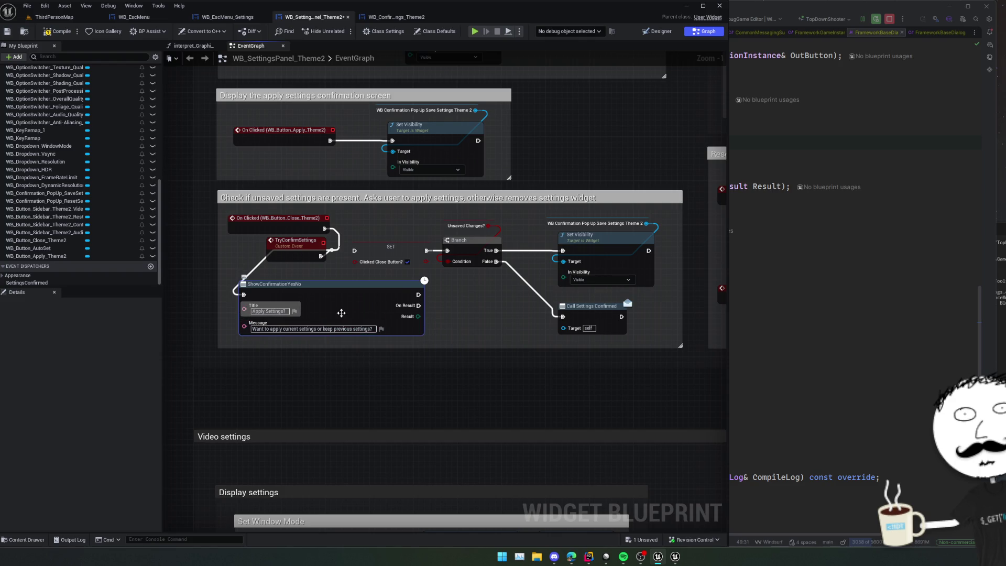
drag(338, 312, 327, 307)
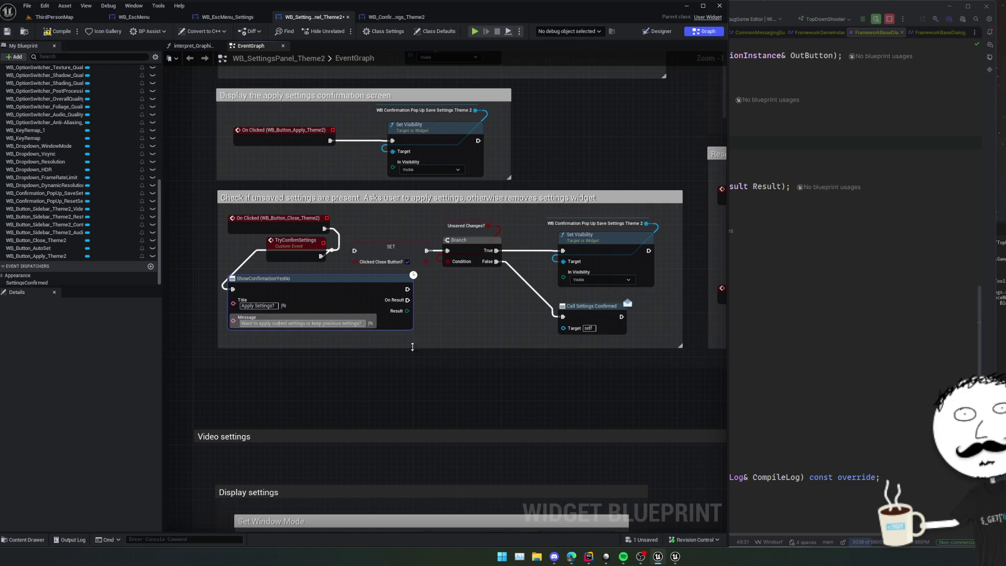
key(ctrl+a)
key(BackSpace)
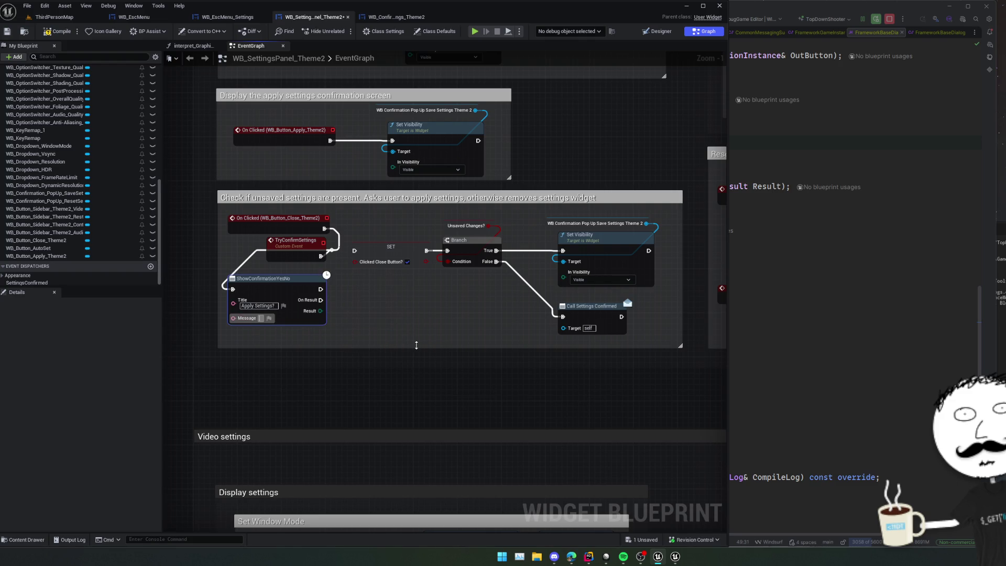
text(You hav)
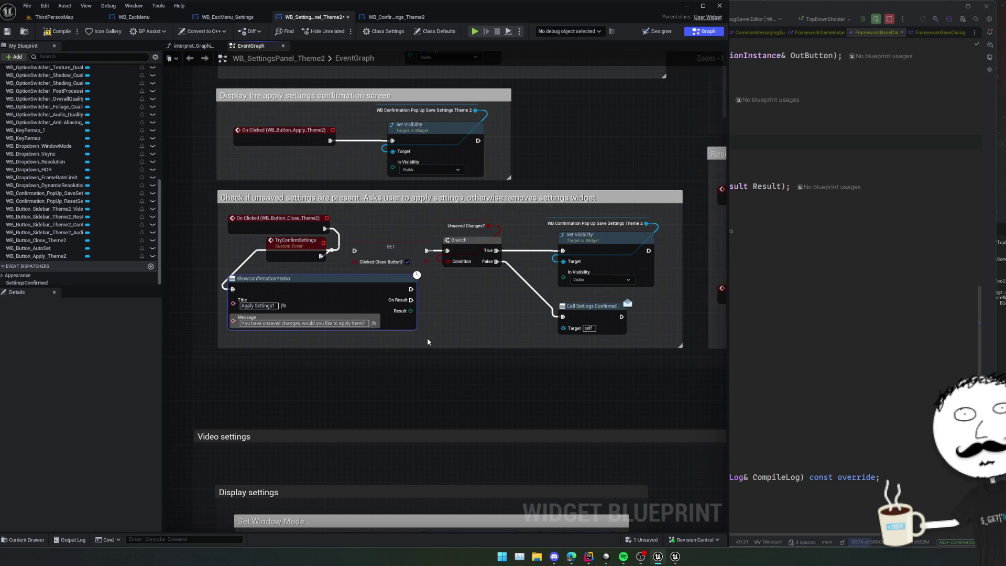
Add a Switch on ECommonMessagingResult node off the confirmation Result.
mouse_move(448, 312)
mouse_down()
mouse_move(391, 315)
mouse_move(378, 299)
mouse_up()
text(swit)
key(Return)
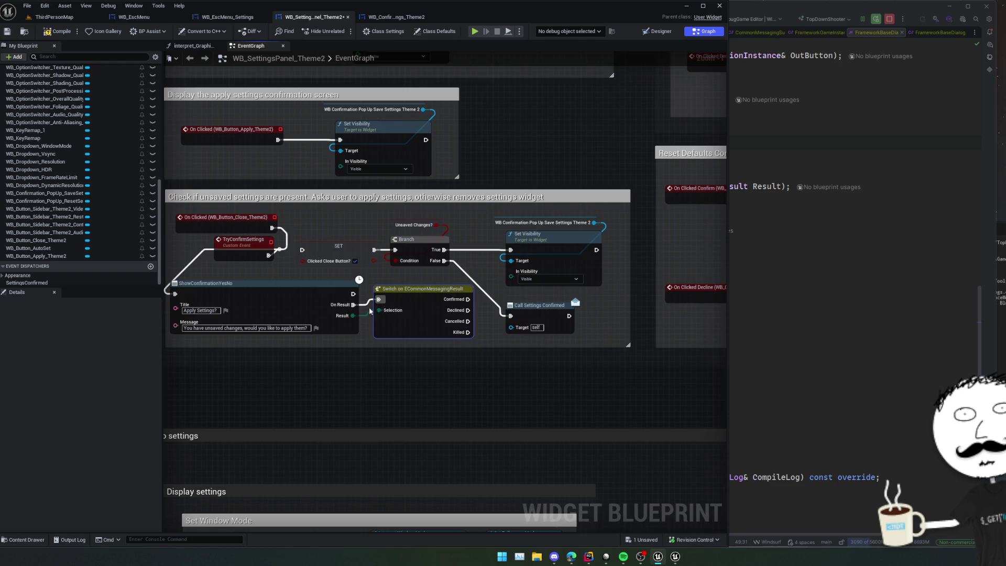
Connect On Result to the Switch node's execution input.
drag(473, 350, 452, 351)
scroll(452, 351, down, 1)
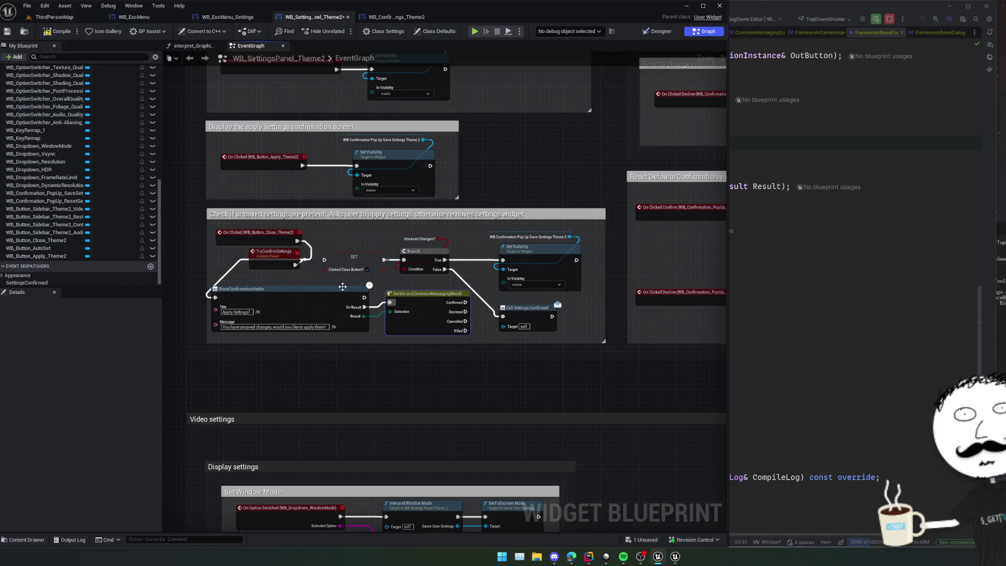
scroll(354, 291, up, 1)
Tidy the graph: Unsaved Changes? getter below SET, taller comment box, switch below the dialog node.
click(251, 273)
mouse_move(243, 269)
mouse_down()
mouse_move(270, 287)
mouse_move(250, 287)
mouse_move(365, 288)
mouse_move(353, 274)
mouse_move(301, 281)
mouse_up()
drag(435, 225, 419, 220)
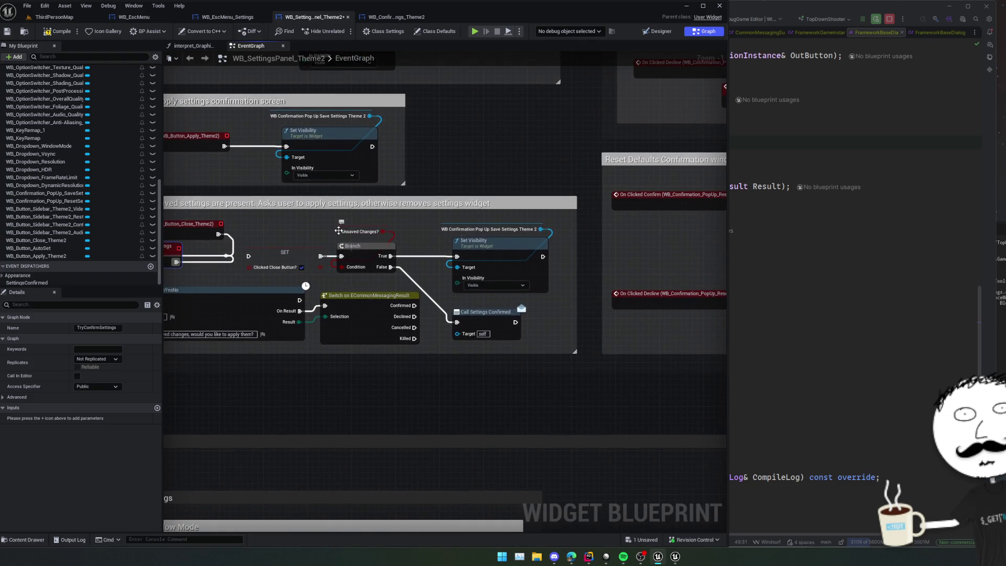
drag(339, 231, 265, 280)
mouse_move(298, 249)
mouse_down()
mouse_move(315, 284)
mouse_move(402, 270)
mouse_move(463, 281)
mouse_move(350, 276)
mouse_move(409, 271)
mouse_up()
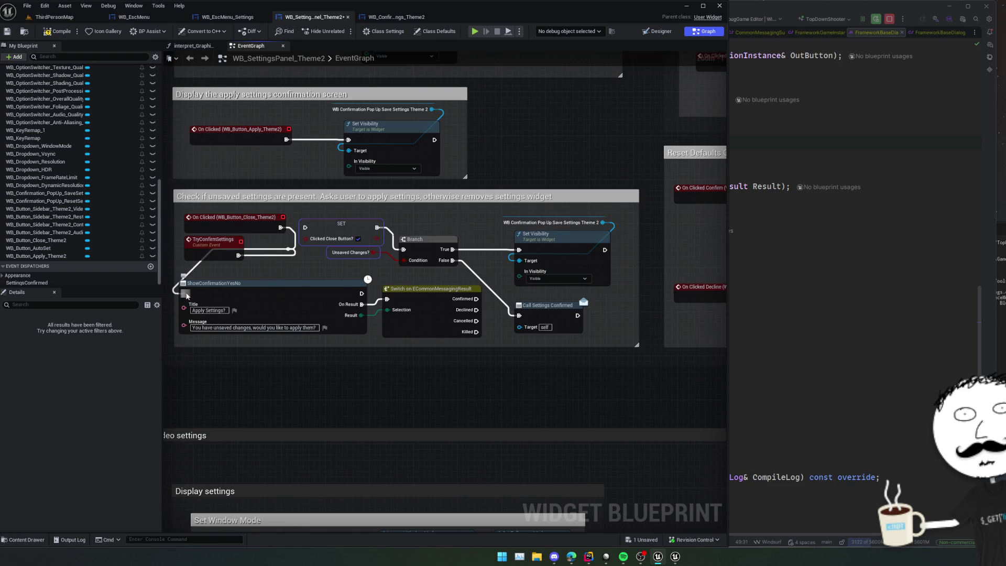
mouse_move(418, 275)
mouse_down()
mouse_move(343, 282)
mouse_move(492, 220)
mouse_up()
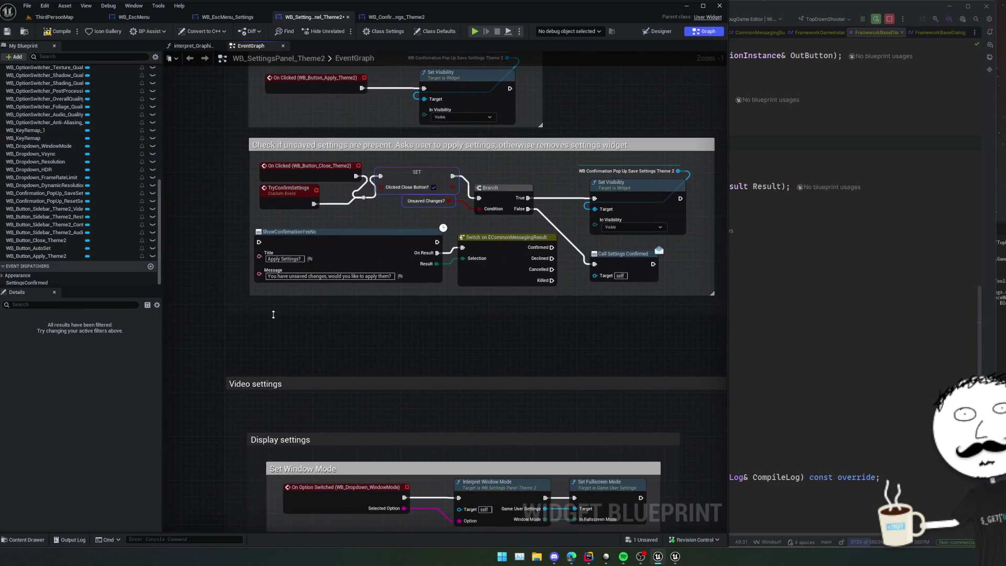
drag(337, 295, 336, 367)
mouse_move(486, 285)
mouse_down()
mouse_move(387, 289)
mouse_move(335, 350)
mouse_move(200, 344)
mouse_up()
mouse_move(346, 320)
mouse_down()
mouse_move(309, 331)
mouse_move(356, 336)
mouse_up()
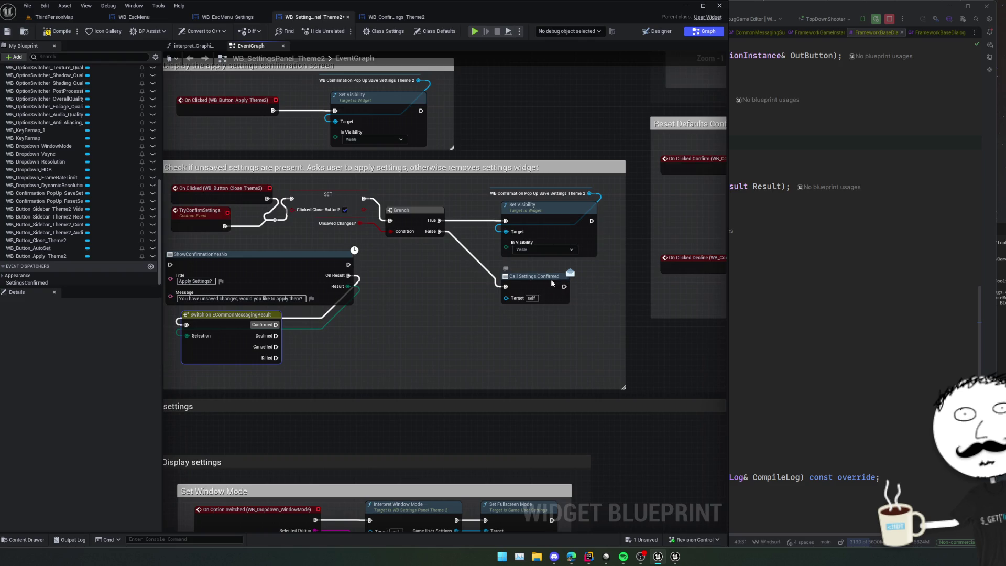
mouse_move(244, 331)
mouse_down()
mouse_move(295, 355)
mouse_move(254, 337)
mouse_move(281, 343)
mouse_move(251, 350)
mouse_move(265, 343)
mouse_up()
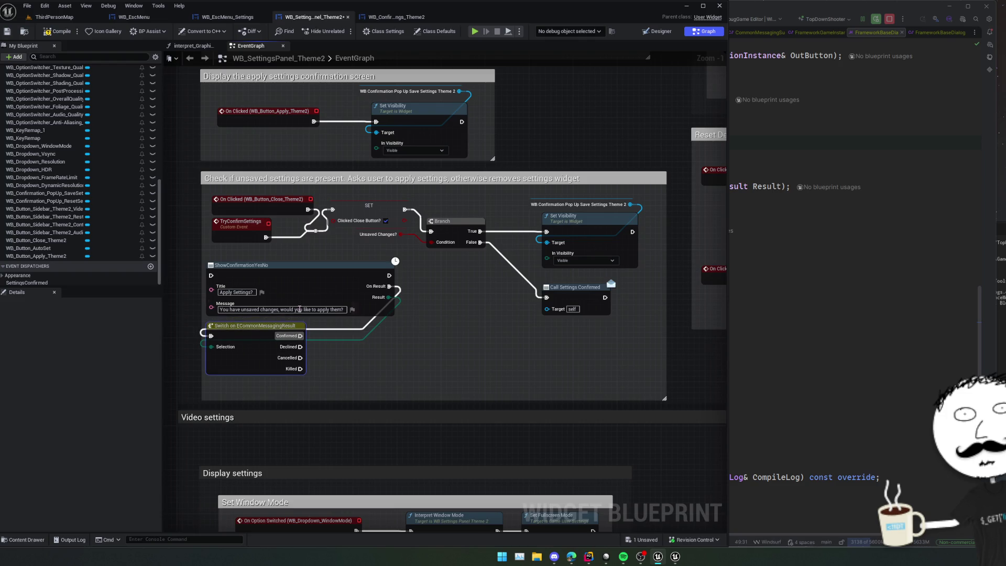
Wire the Branch's True output into ShowConfirmationYesNo's execution input.
drag(269, 258, 263, 322)
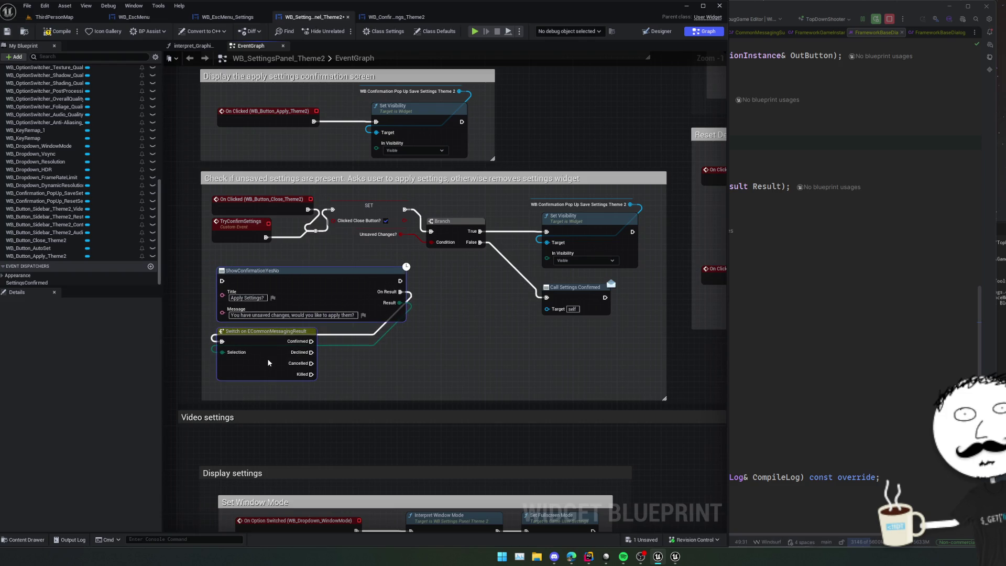
scroll(395, 322, up, 1)
mouse_move(451, 318)
mouse_down()
mouse_move(528, 325)
mouse_move(501, 312)
mouse_move(511, 310)
mouse_move(426, 305)
mouse_move(497, 307)
mouse_up()
drag(506, 213, 226, 259)
scroll(433, 276, down, 1)
scroll(434, 276, up, 1)
scroll(434, 276, down, 1)
scroll(433, 276, up, 1)
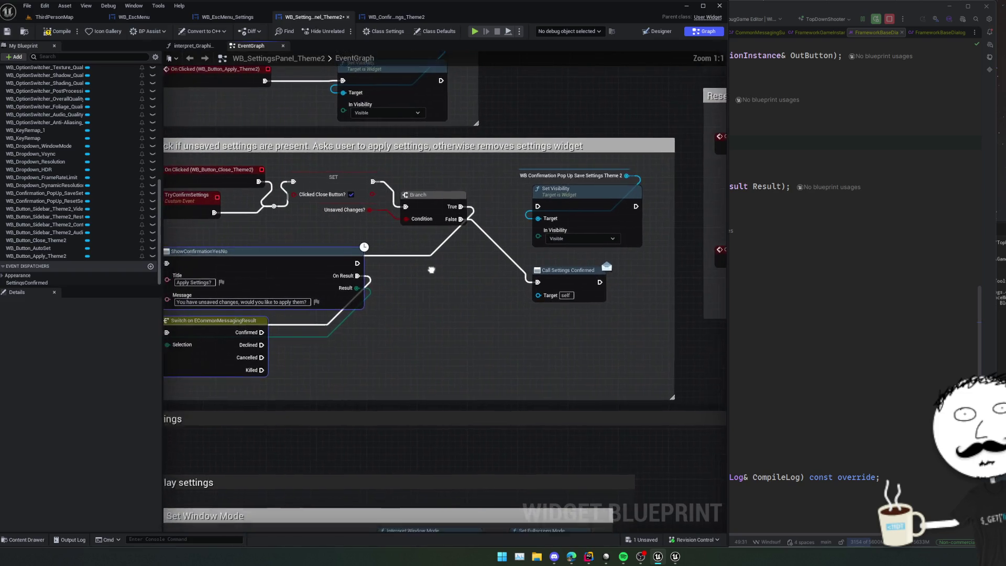
scroll(433, 276, down, 1)
scroll(427, 271, up, 1)
mouse_move(420, 267)
mouse_down()
mouse_move(508, 260)
mouse_move(481, 264)
mouse_up()
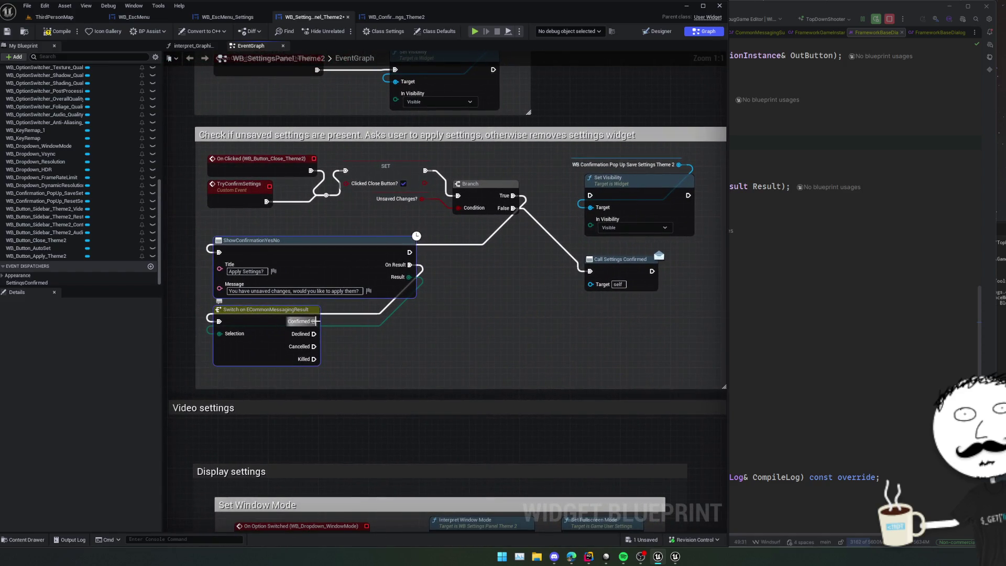
drag(312, 322, 376, 347)
Add Confirm Changes Yes on Confirmed and Confirm Changed Revert on Declined.
text(confirm)
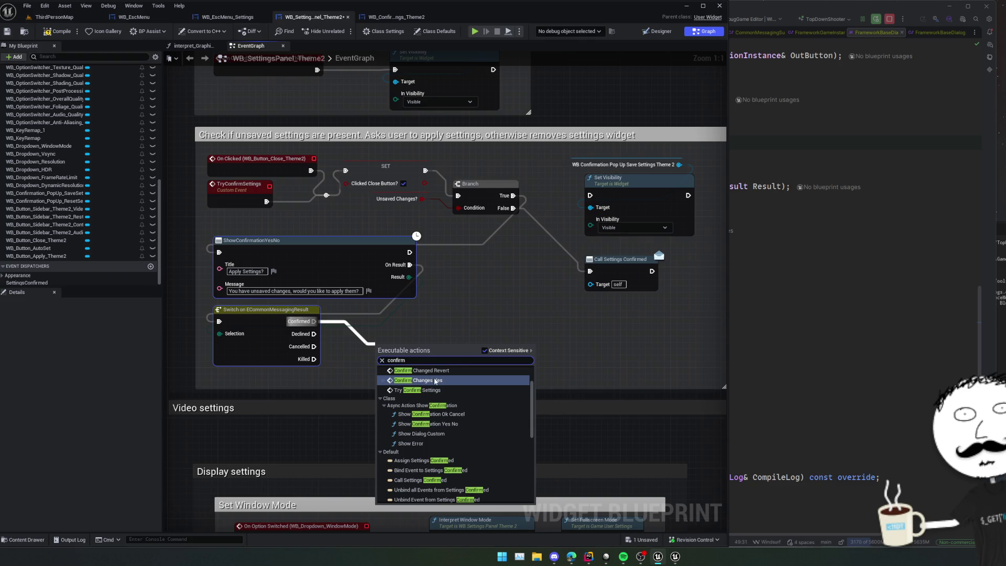
click(435, 381)
mouse_move(414, 361)
mouse_down()
mouse_move(403, 346)
mouse_move(453, 353)
mouse_move(447, 327)
mouse_up()
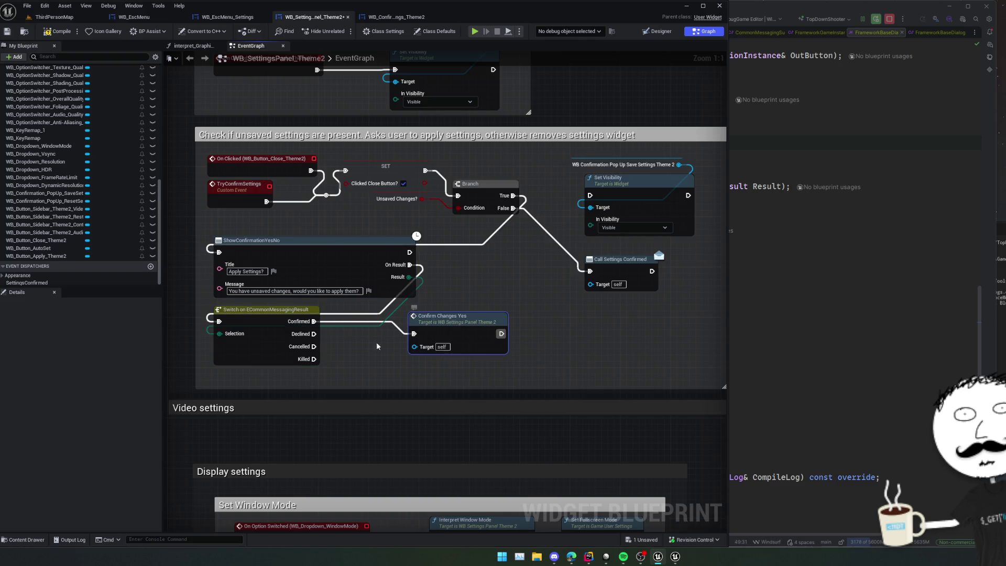
mouse_move(314, 348)
mouse_down()
mouse_move(326, 351)
mouse_move(305, 334)
mouse_up()
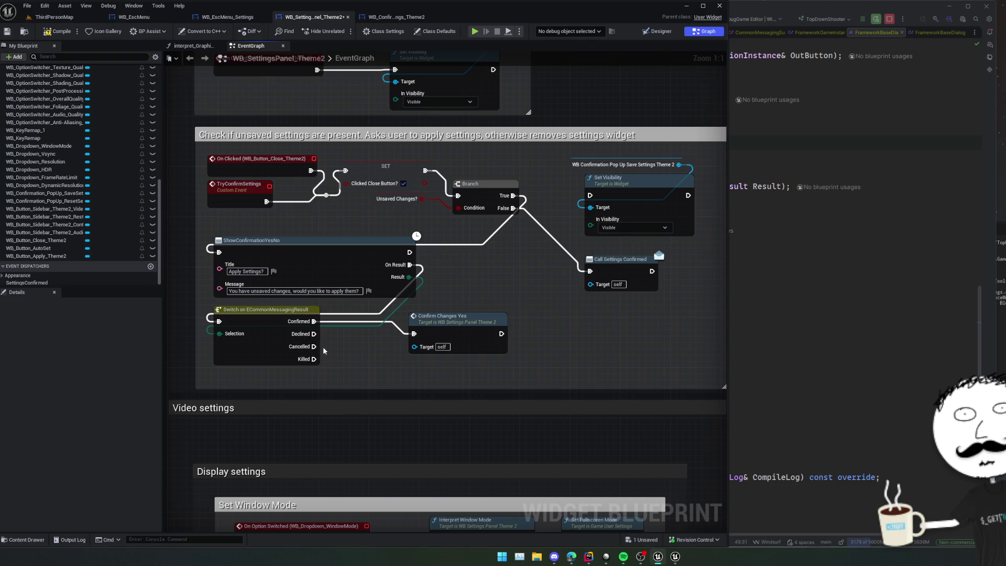
drag(312, 335, 350, 350)
text(confirm)
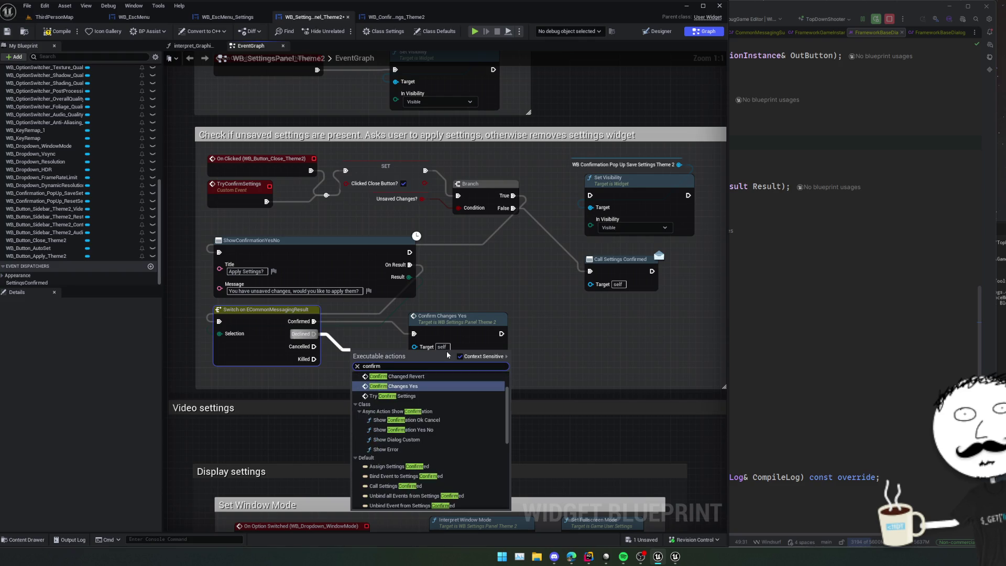
click(395, 376)
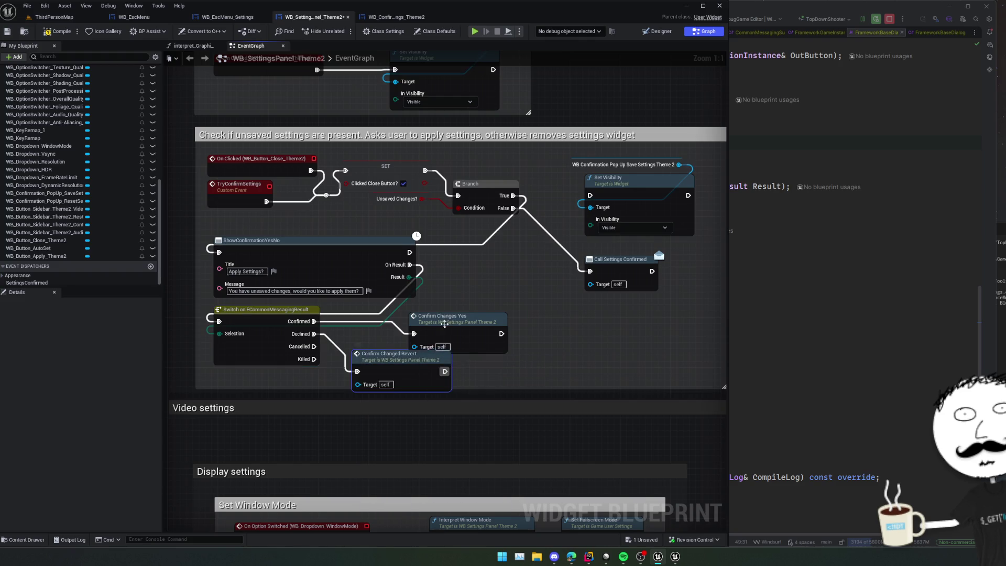
drag(445, 323, 469, 311)
mouse_move(398, 356)
mouse_down()
mouse_move(479, 350)
mouse_move(464, 367)
mouse_up()
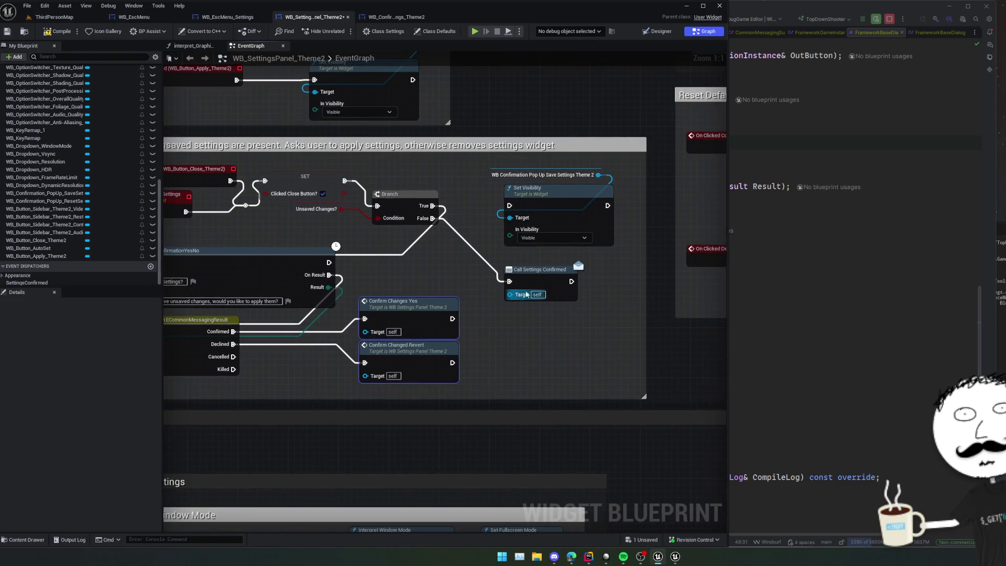
Wire both confirm calls and the Branch's False output into Call Settings Confirmed, then compile.
drag(521, 295, 518, 322)
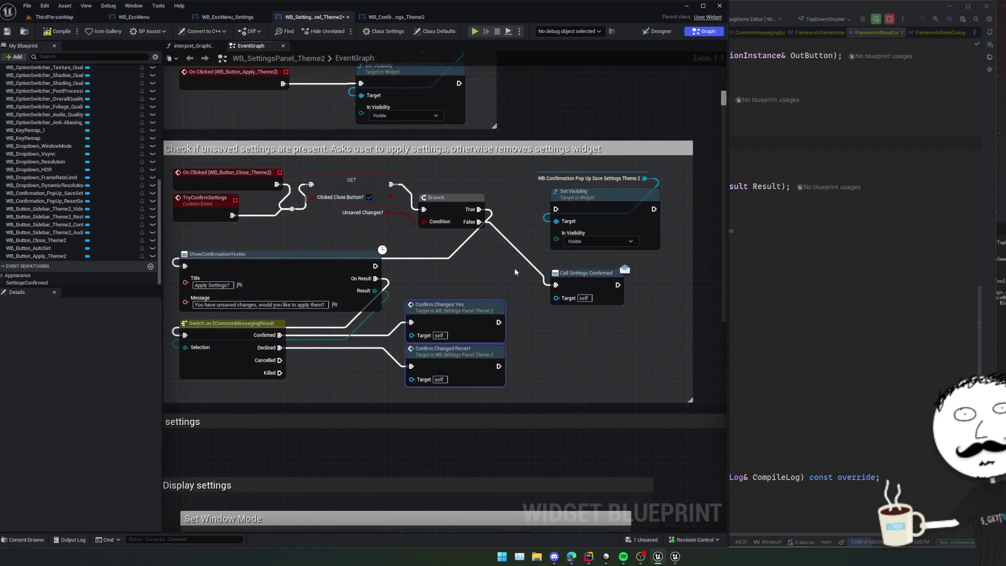
mouse_move(480, 235)
mouse_down()
mouse_move(493, 267)
mouse_move(468, 331)
mouse_move(520, 287)
mouse_up()
drag(462, 369, 519, 288)
alt+click(443, 224)
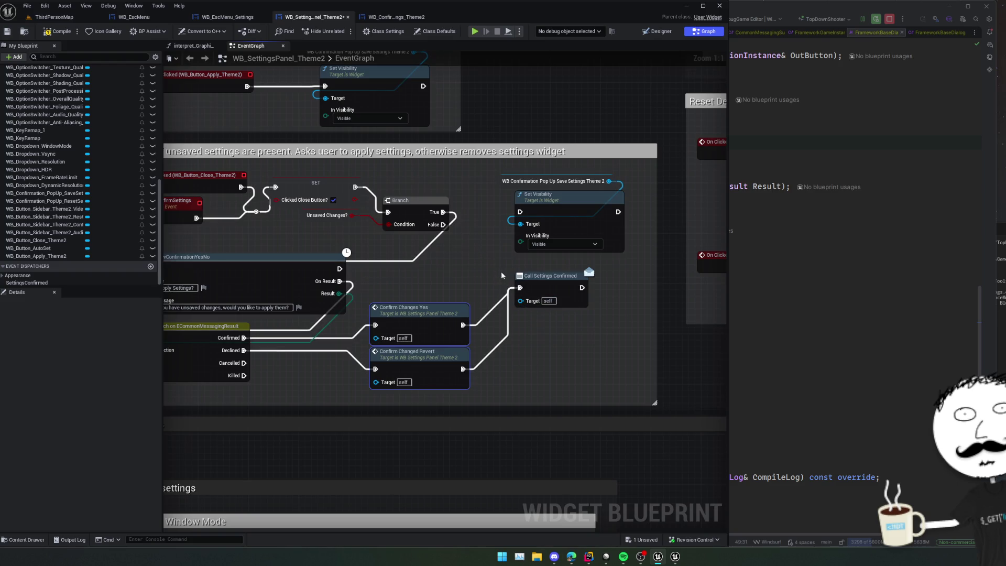
mouse_move(458, 268)
mouse_down()
mouse_move(545, 275)
mouse_move(510, 271)
mouse_up()
drag(495, 226, 570, 289)
click(56, 32)
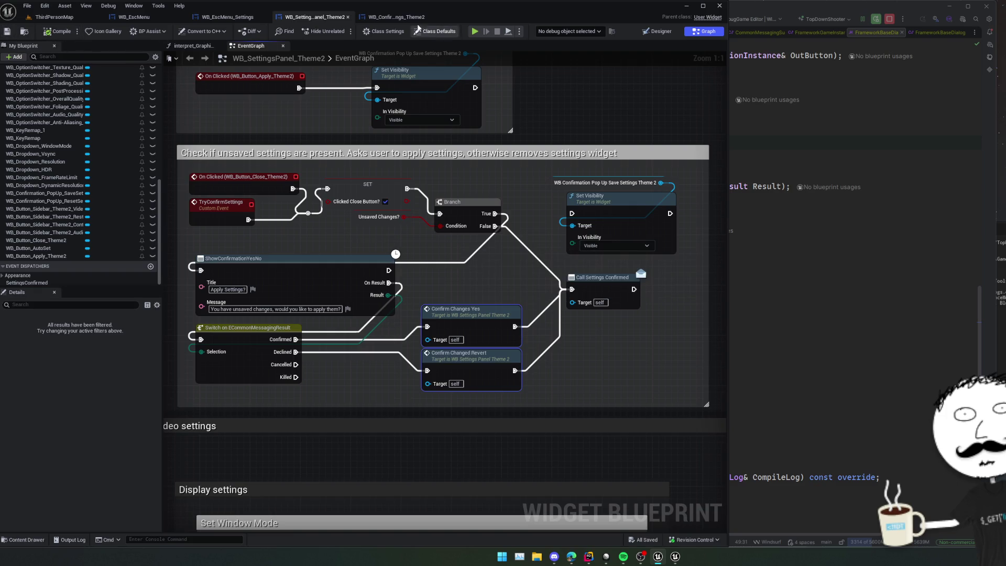
click(397, 19)
click(227, 17)
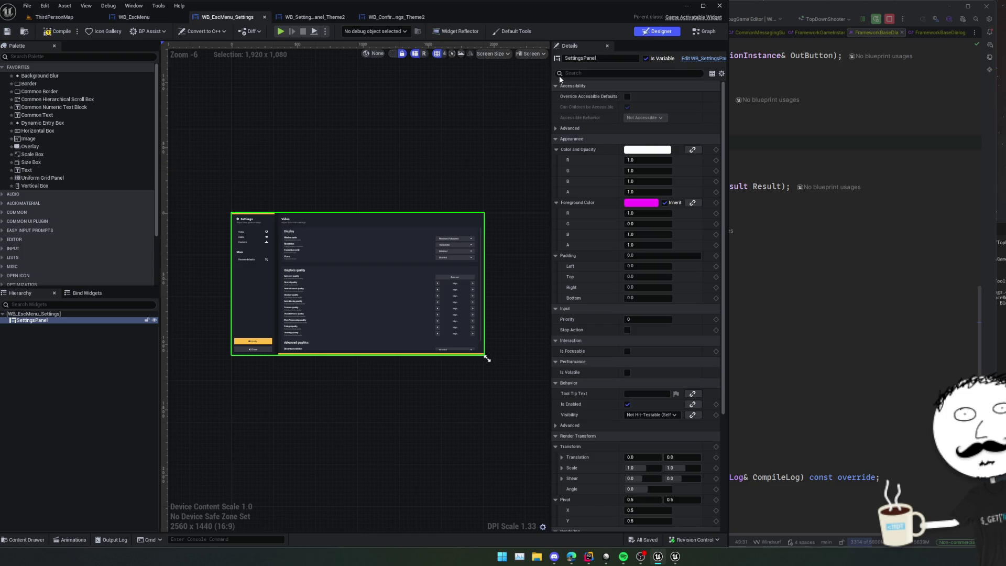
Check the TryConfirmSettings event in the settings panel from the Esc menu back-action graph.
click(701, 33)
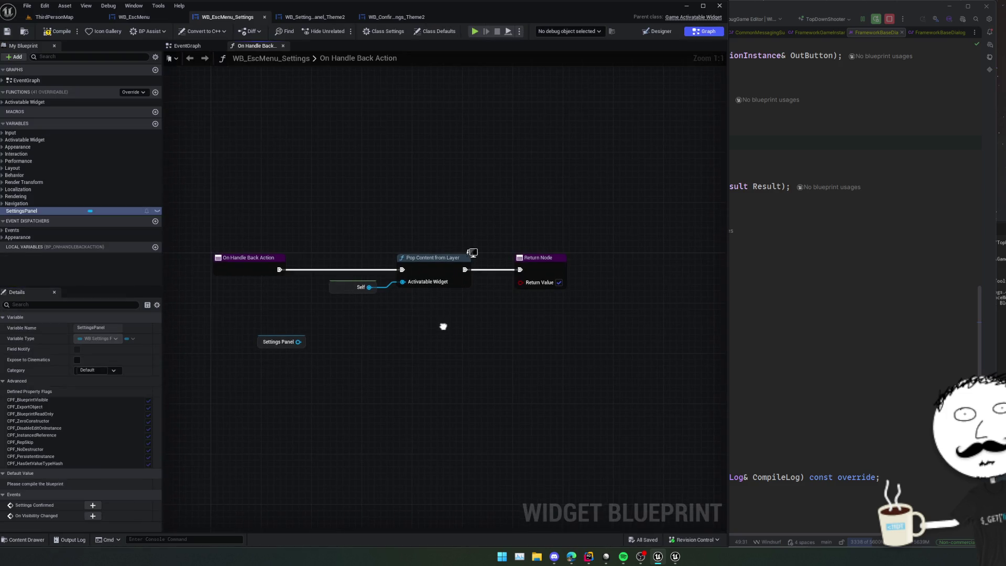
drag(310, 341, 325, 344)
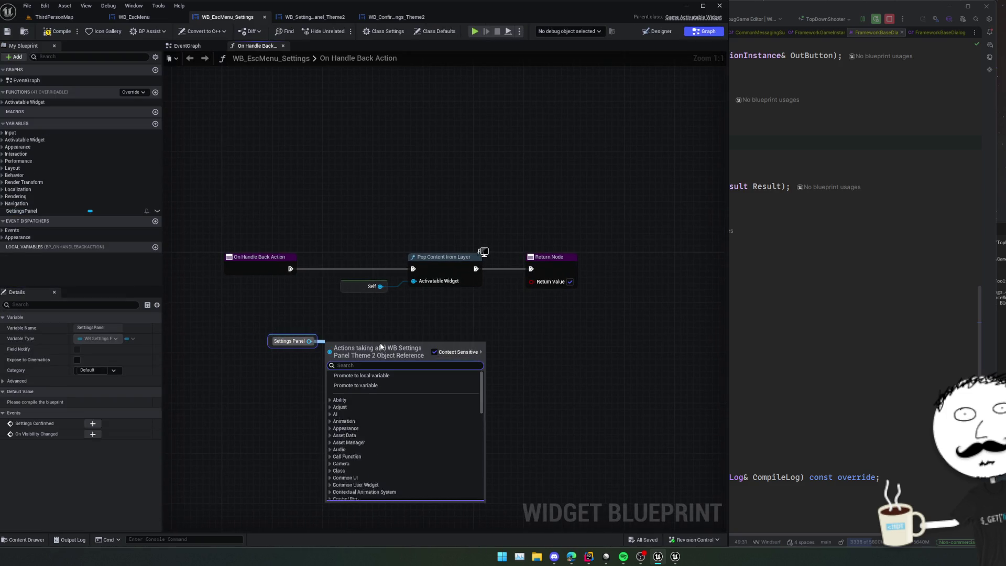
click(387, 17)
key(ctrl+Tab)
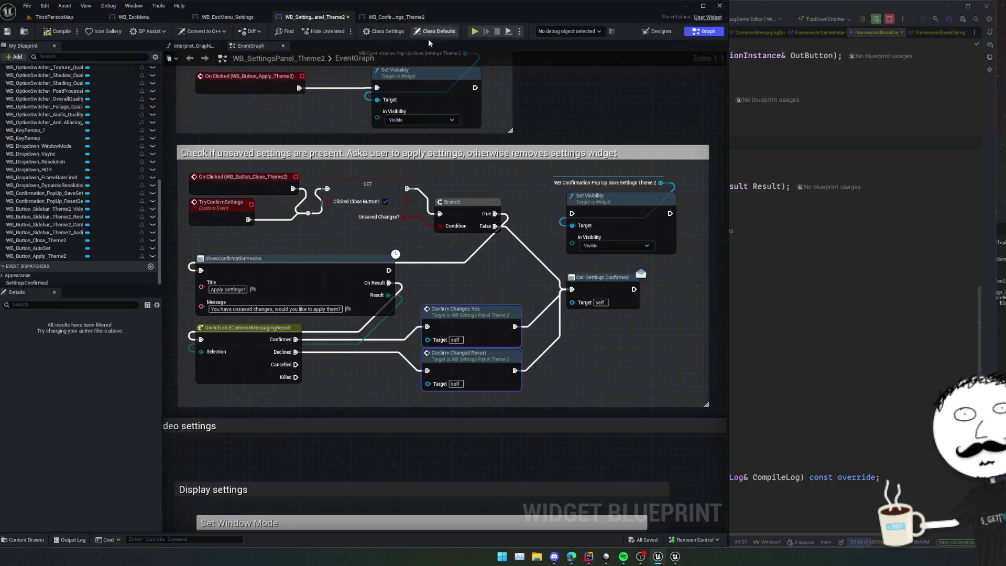
click(261, 216)
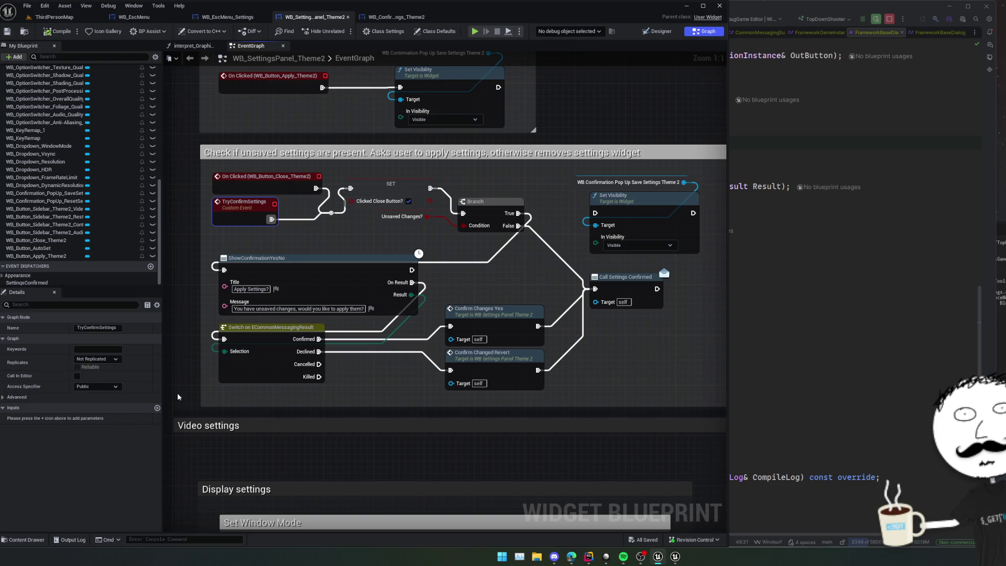
key(ctrl+Tab)
Insert Try Confirm Settings between the back action event and Pop Content from Layer, then save.
drag(309, 341, 323, 343)
text(try confir)
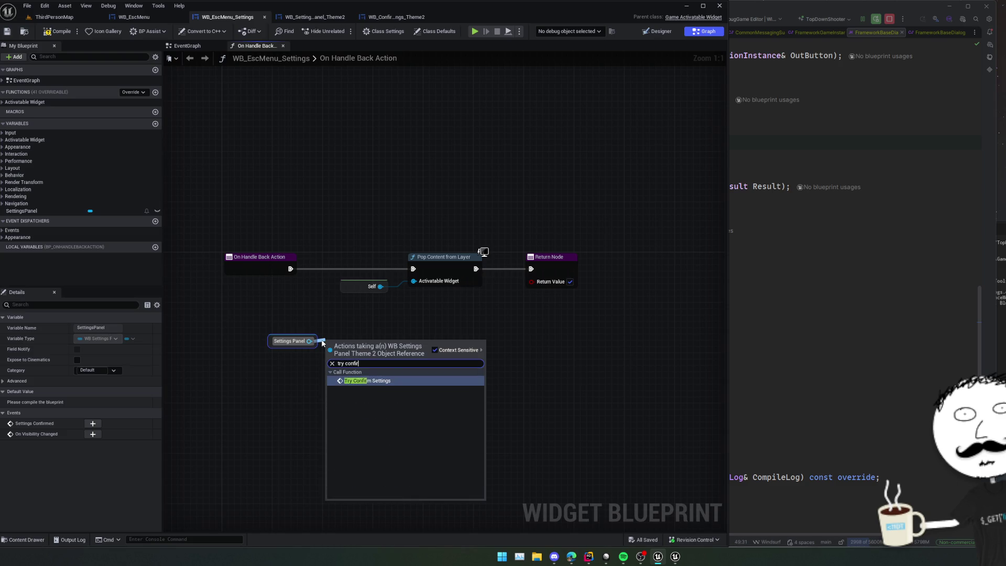
key(Return)
drag(288, 348, 276, 373)
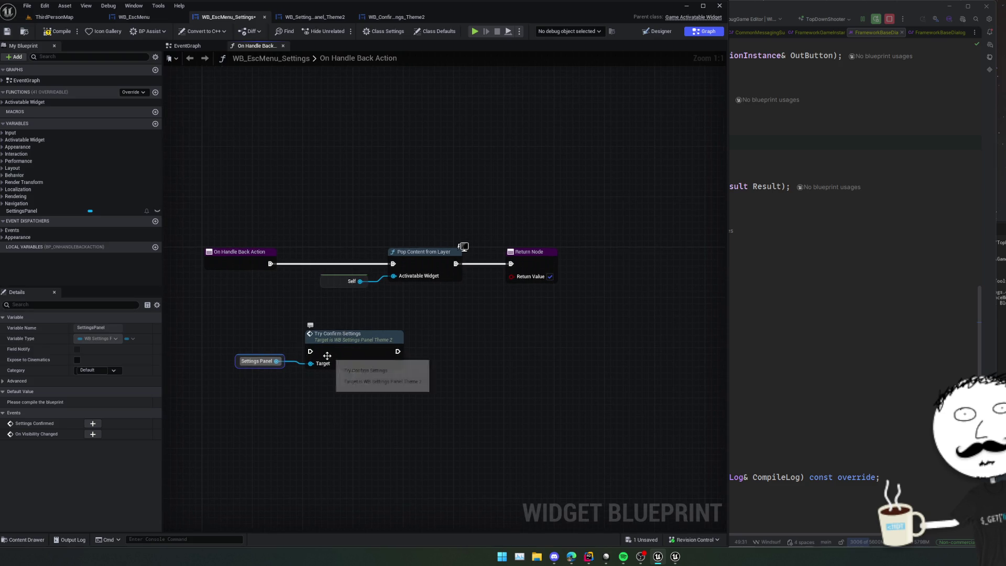
drag(311, 350, 274, 264)
mouse_move(398, 352)
mouse_down()
mouse_move(406, 293)
mouse_move(394, 263)
mouse_up()
key(ctrl+s)
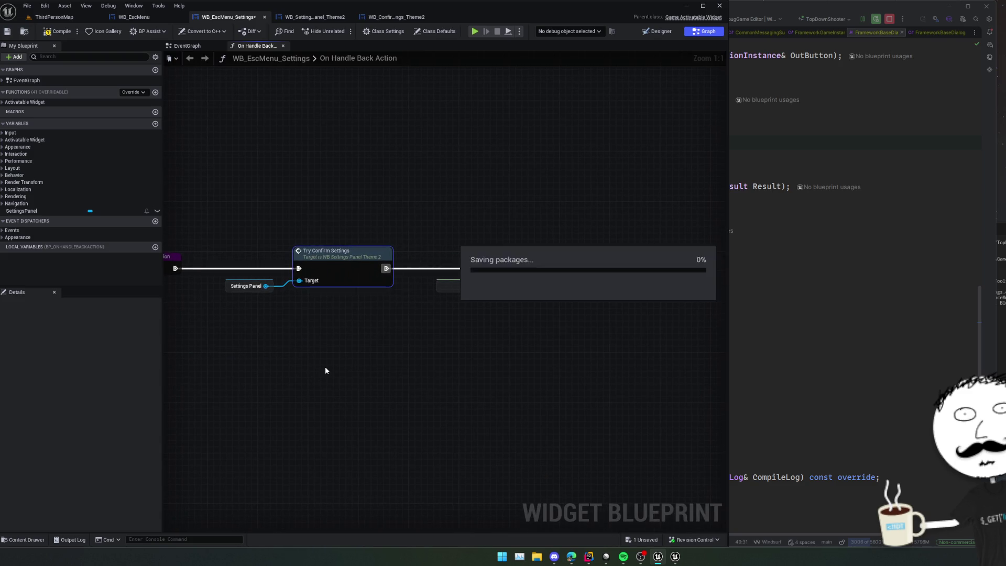
Jump to the TryConfirmSettings event in the settings panel graph.
scroll(325, 370, down, 2)
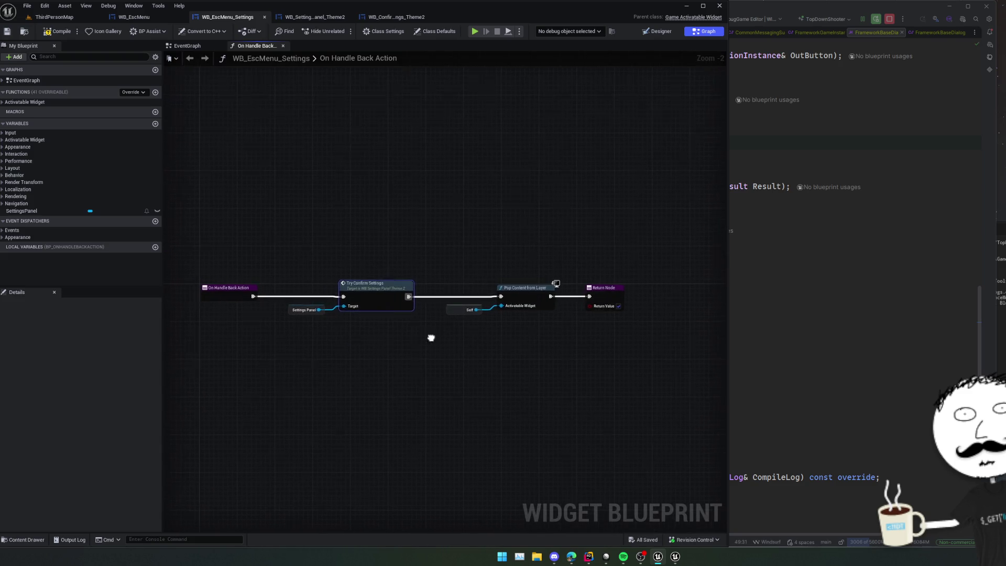
double_click(386, 294)
mouse_move(405, 297)
mouse_down()
mouse_move(284, 281)
mouse_move(339, 289)
mouse_move(325, 287)
mouse_up()
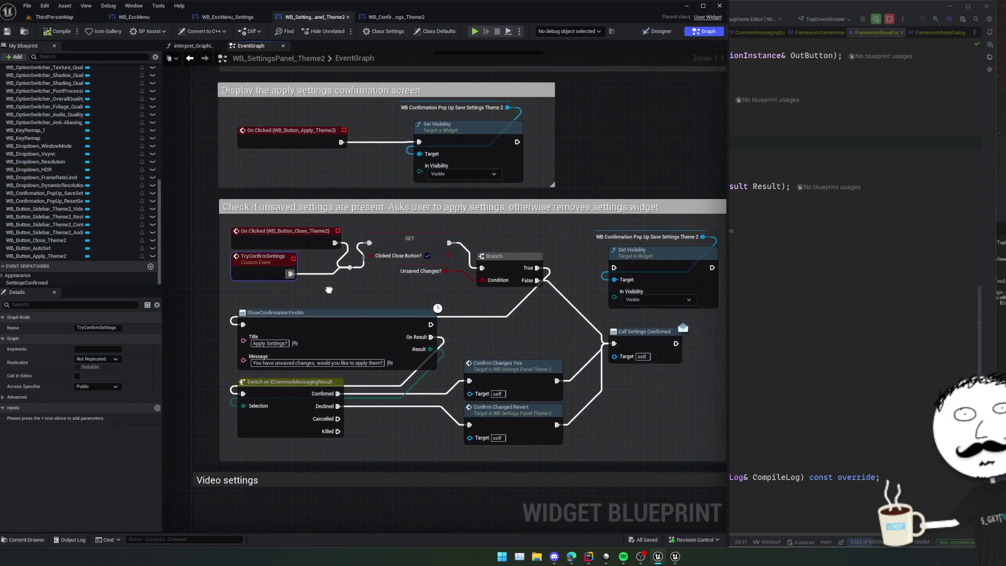
Review the settings panel's close logic, then return to WB_EscMenu_Settings' On Handle Back Action graph.
scroll(327, 290, down, 1)
scroll(327, 290, up, 1)
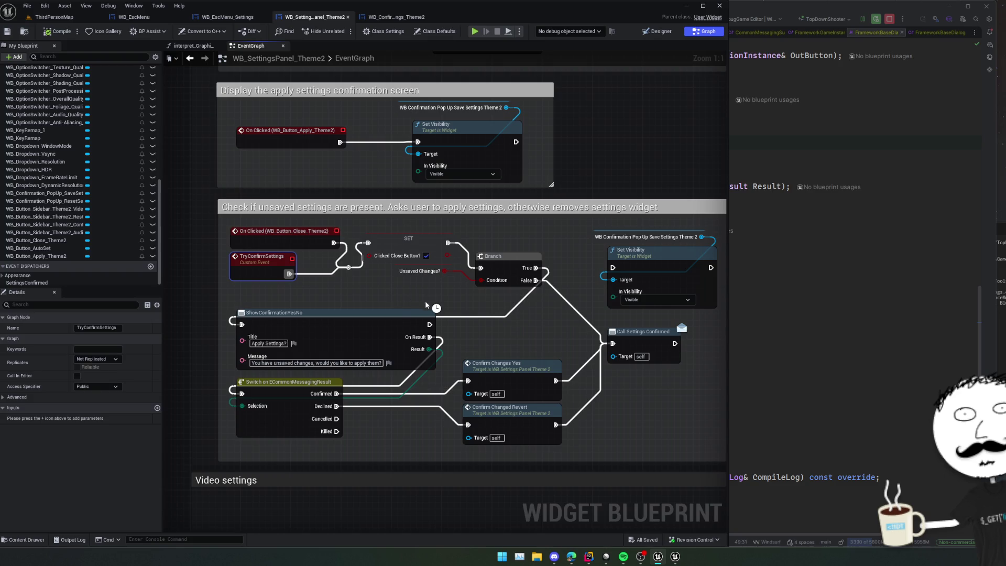
mouse_move(398, 295)
mouse_down()
mouse_move(383, 293)
mouse_move(417, 293)
mouse_move(361, 277)
mouse_move(391, 277)
mouse_move(377, 277)
mouse_up()
mouse_move(443, 221)
mouse_down()
mouse_move(385, 267)
mouse_move(448, 200)
mouse_up()
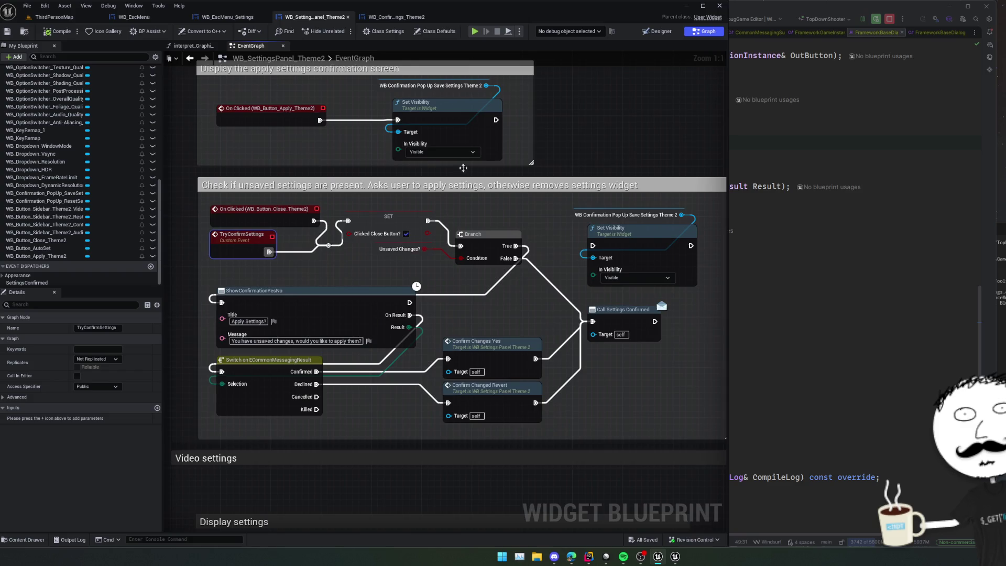
click(658, 31)
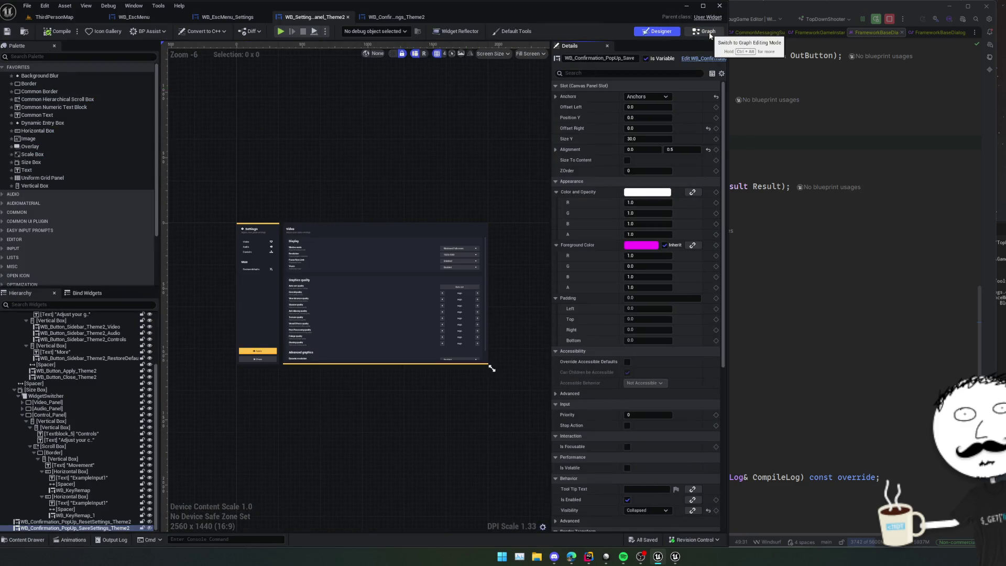
click(240, 19)
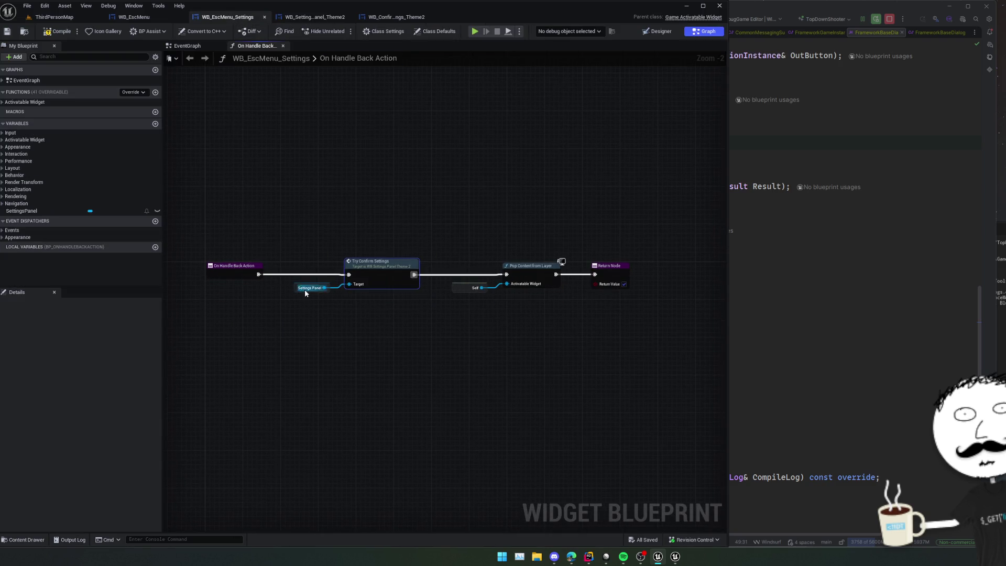
Get Unsaved Changes? from the Settings Panel and feed it into a new Branch node.
click(323, 290)
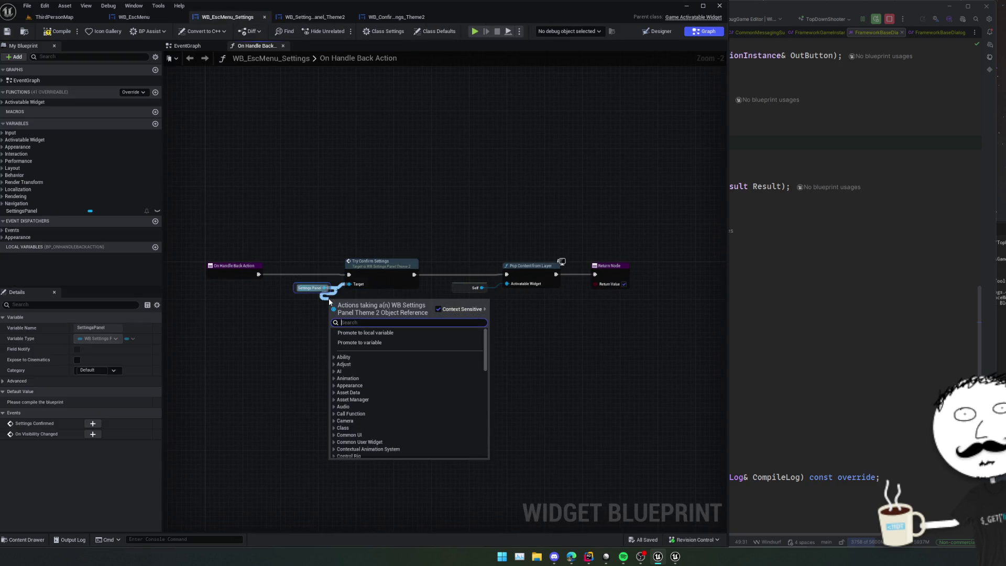
text(s)
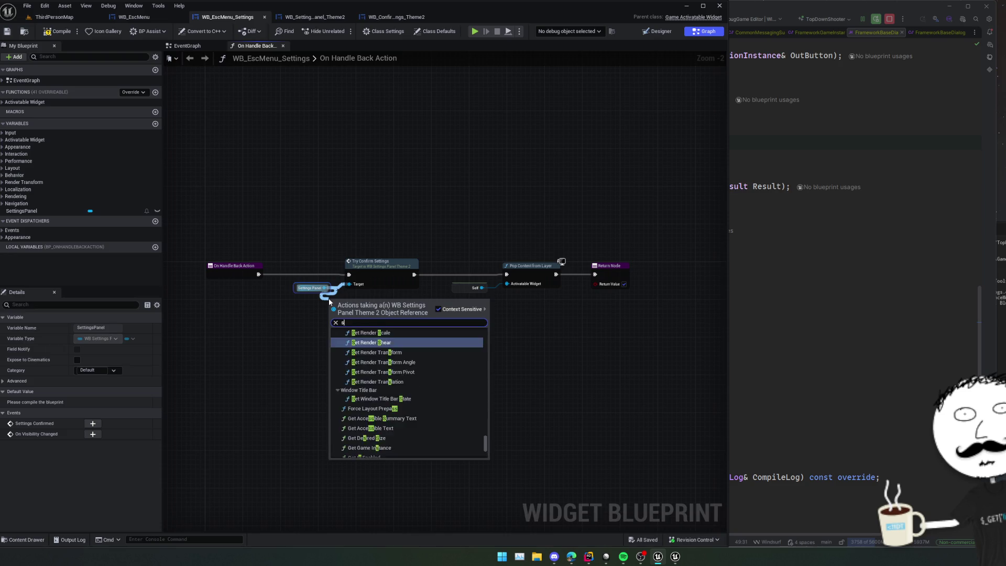
text(ave)
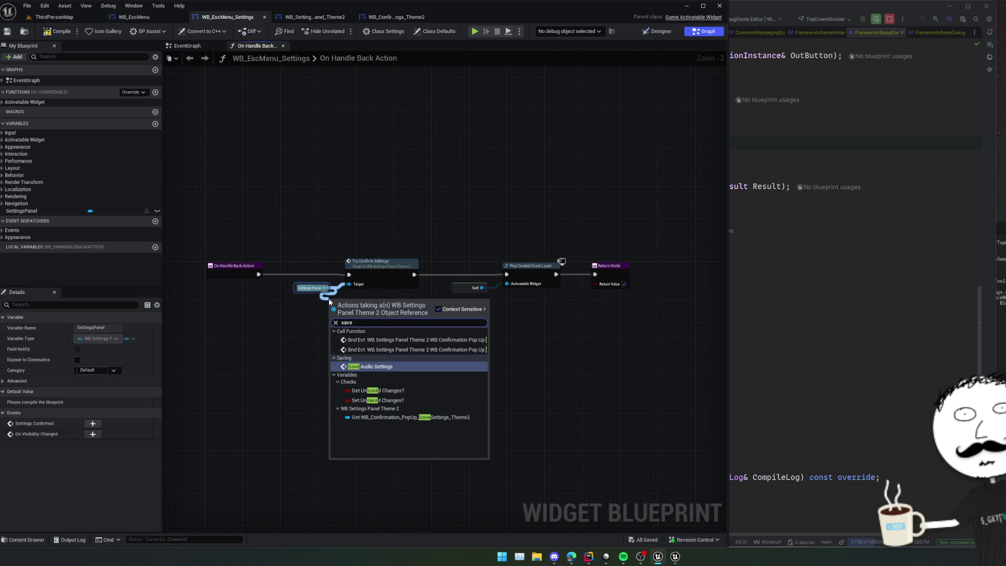
click(387, 390)
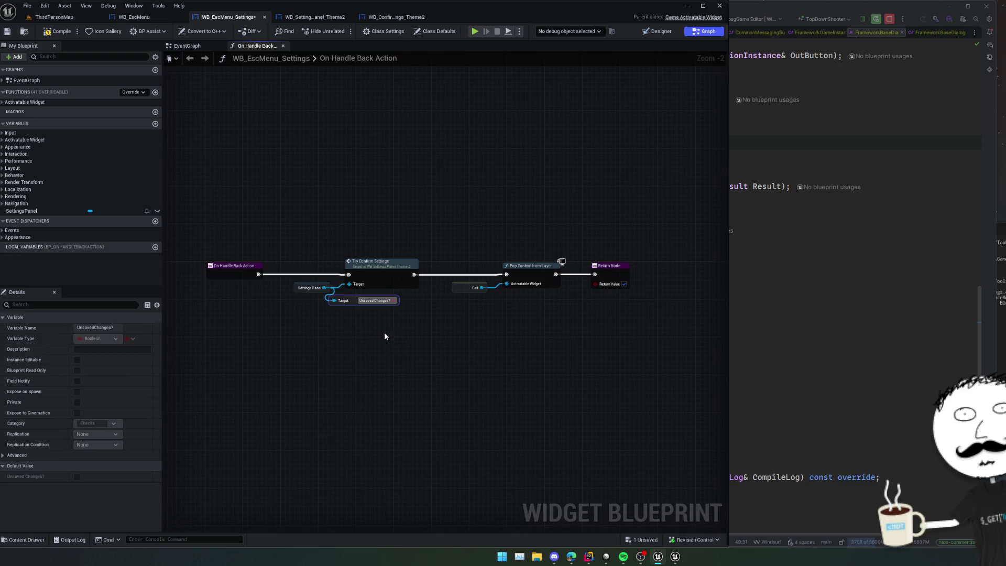
scroll(390, 301, up, 2)
drag(397, 290, 420, 309)
text(branch)
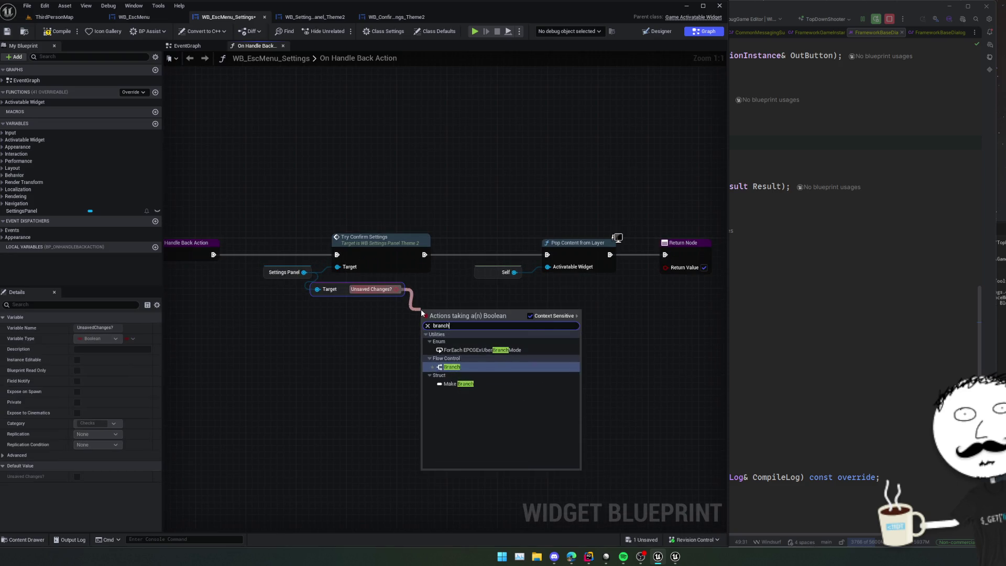
key(Return)
Wire the back action into the Branch, route False to Pop Content from Layer, and save.
mouse_move(248, 310)
mouse_down()
mouse_move(331, 278)
mouse_move(316, 331)
mouse_up()
key(Escape)
mouse_move(213, 254)
mouse_down()
mouse_move(423, 323)
mouse_move(337, 255)
mouse_up()
drag(478, 336, 546, 255)
key(f)
scroll(362, 356, down, 2)
key(ctrl+s)
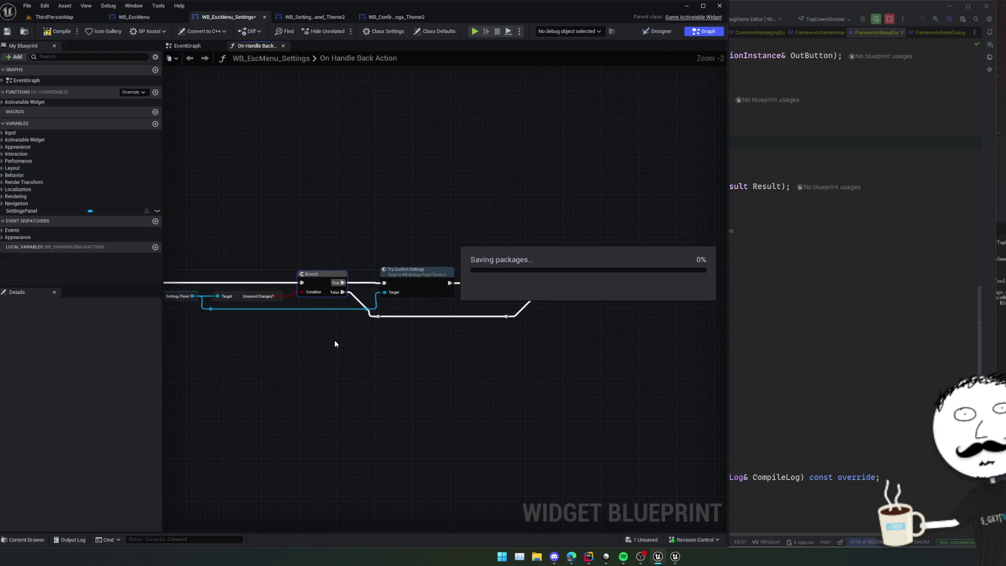
mouse_move(334, 344)
mouse_down()
mouse_move(359, 341)
mouse_move(387, 245)
mouse_up()
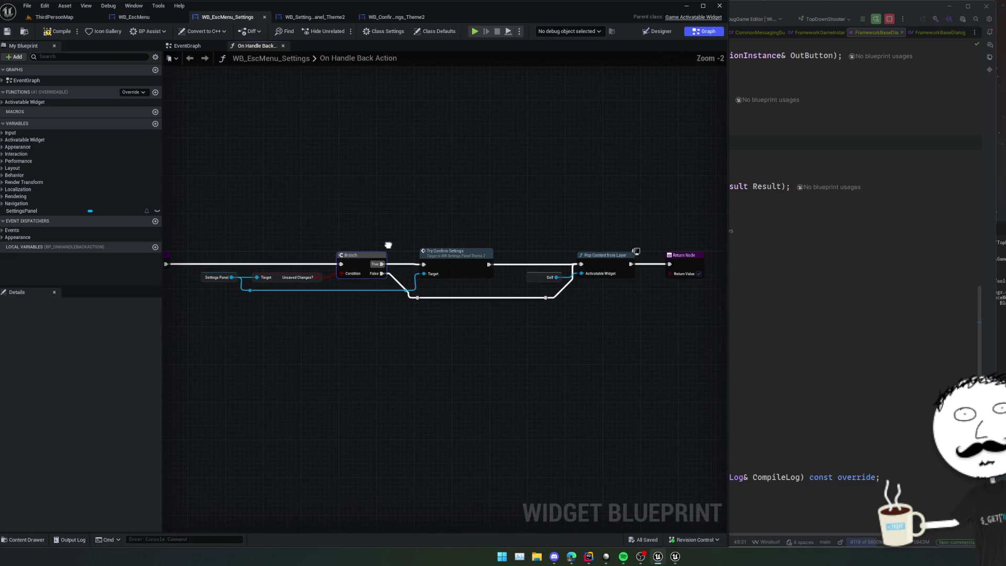
click(475, 33)
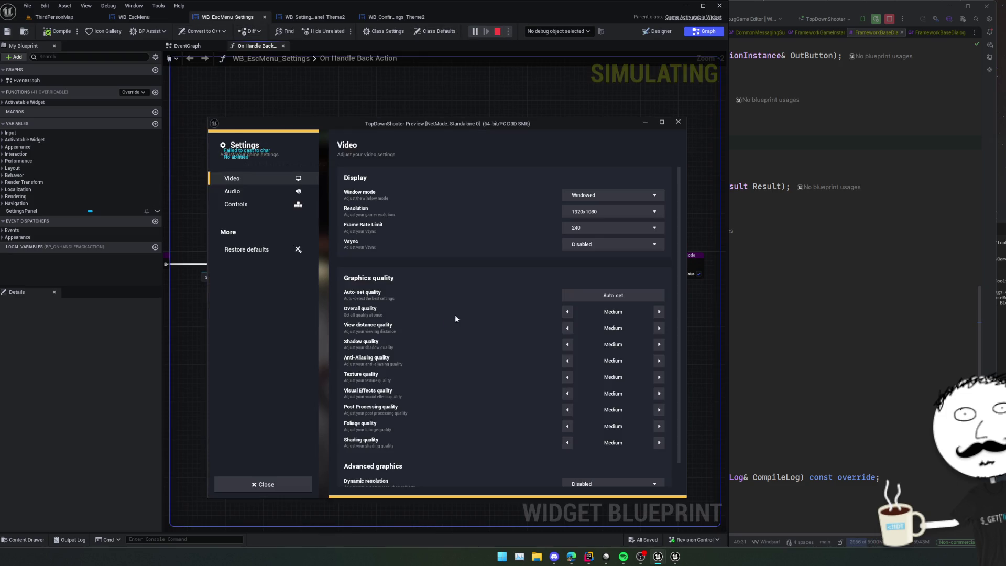
click(657, 312)
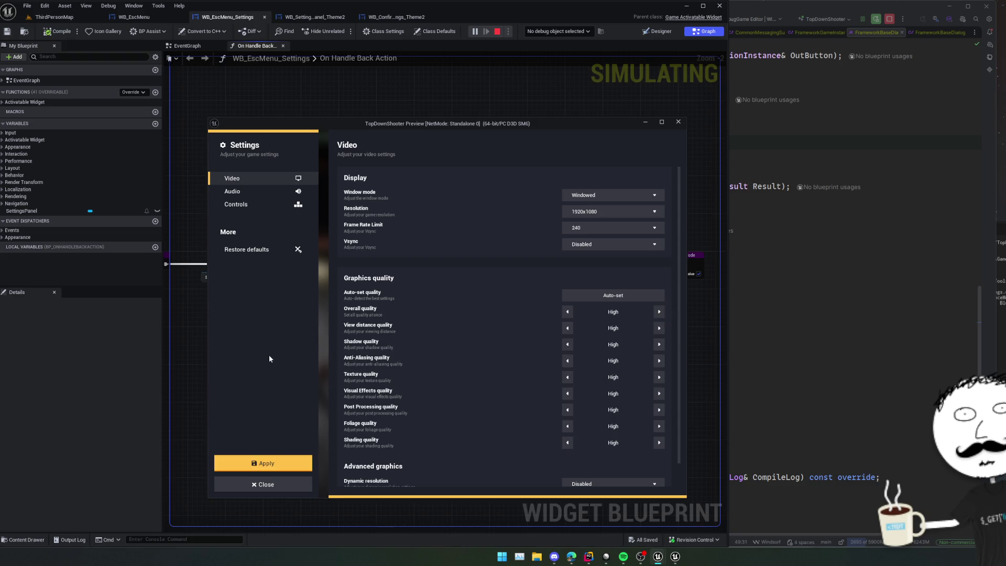
key(Escape)
click(457, 339)
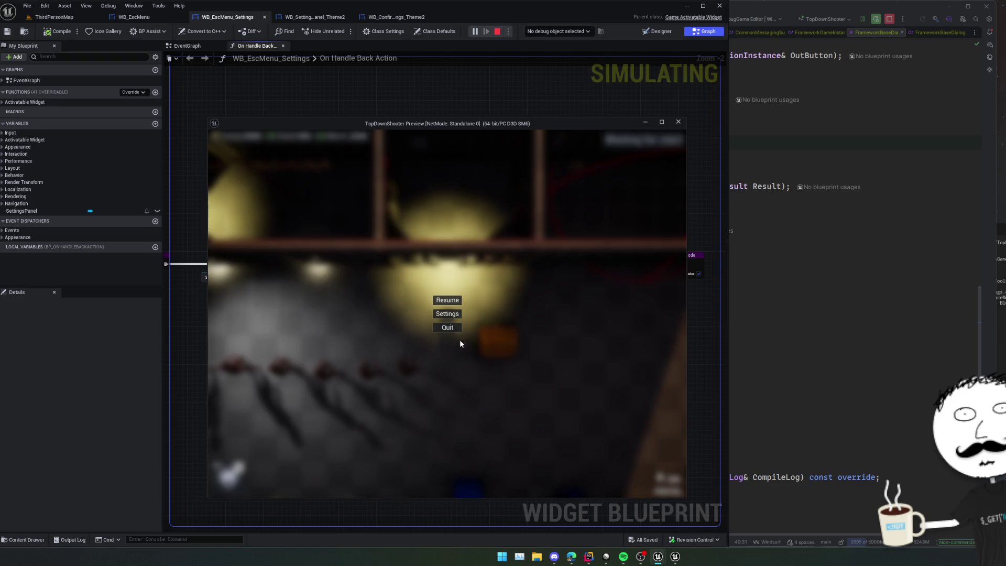
click(439, 314)
click(659, 312)
click(568, 311)
click(567, 328)
click(659, 328)
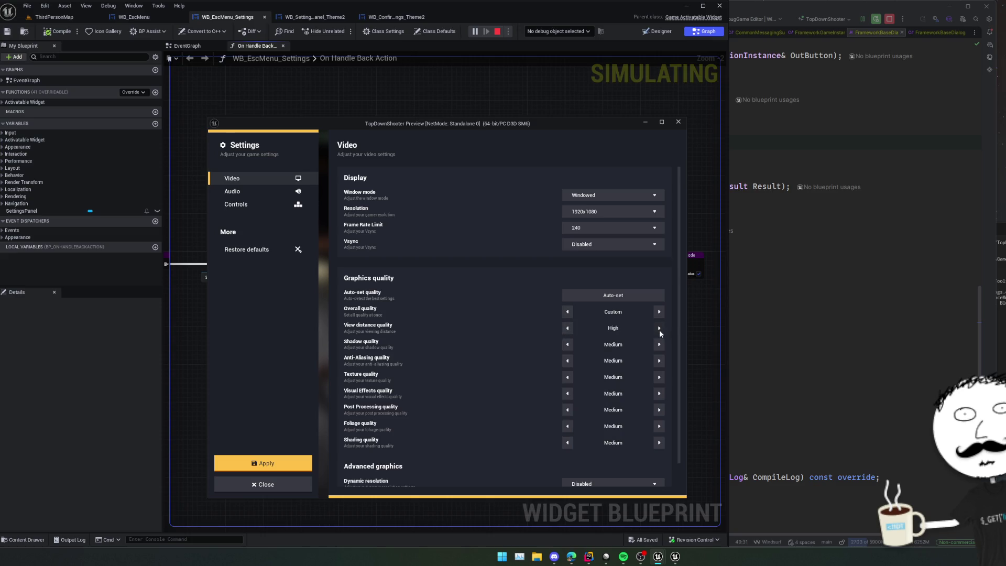
click(263, 463)
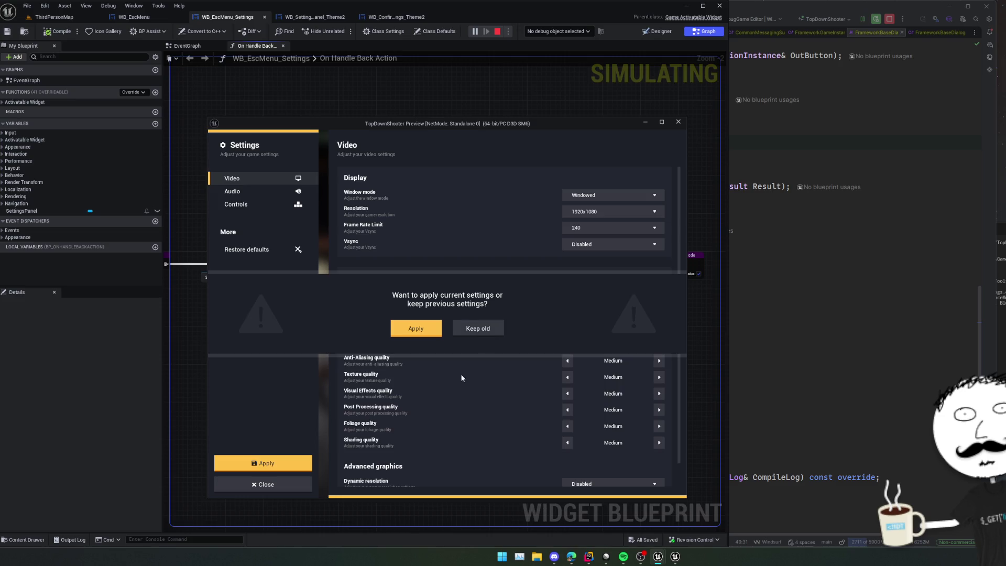
key(Escape)
key(Escape)
click(453, 315)
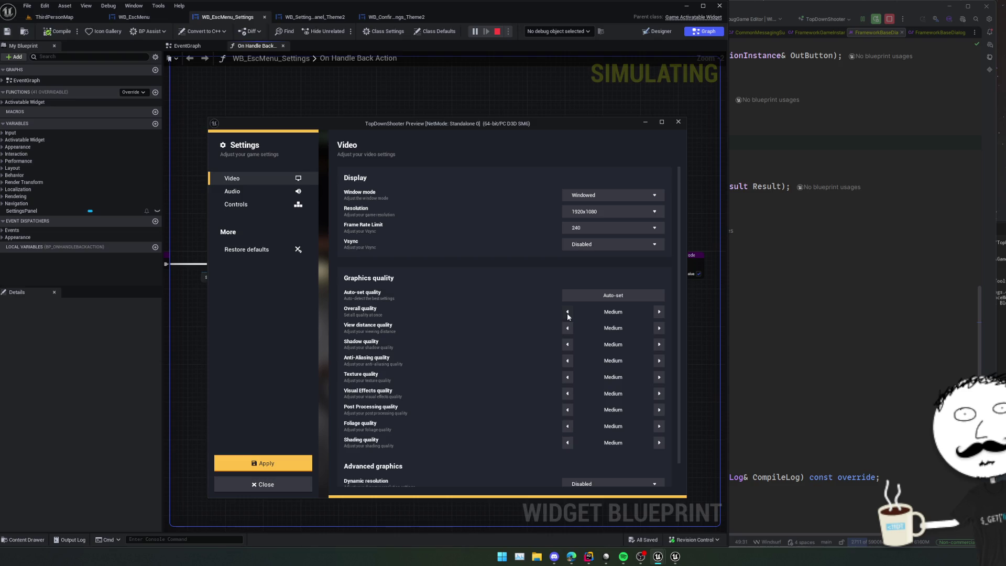
click(566, 329)
key(Escape)
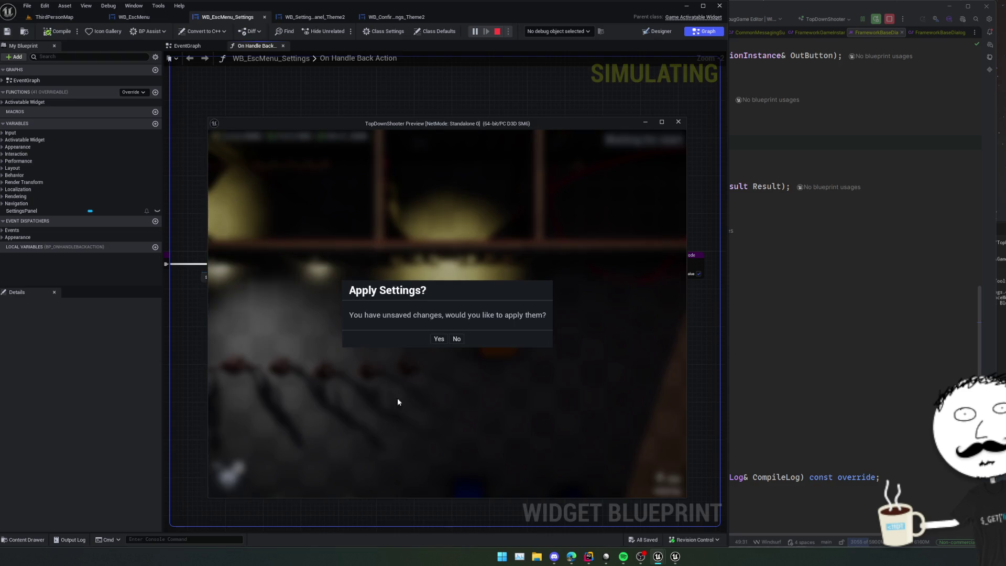
click(439, 339)
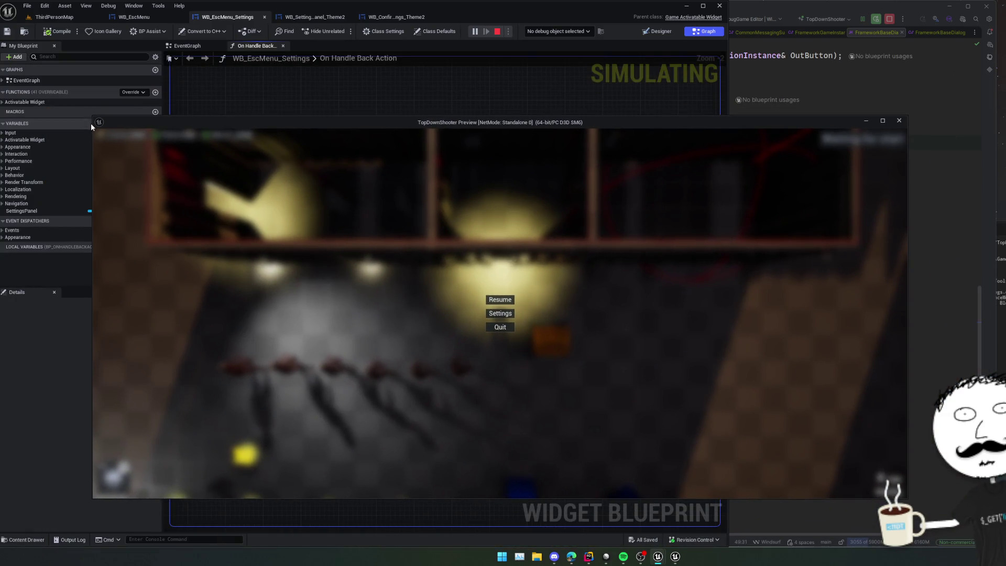
drag(92, 116, 479, 131)
drag(584, 145, 310, 141)
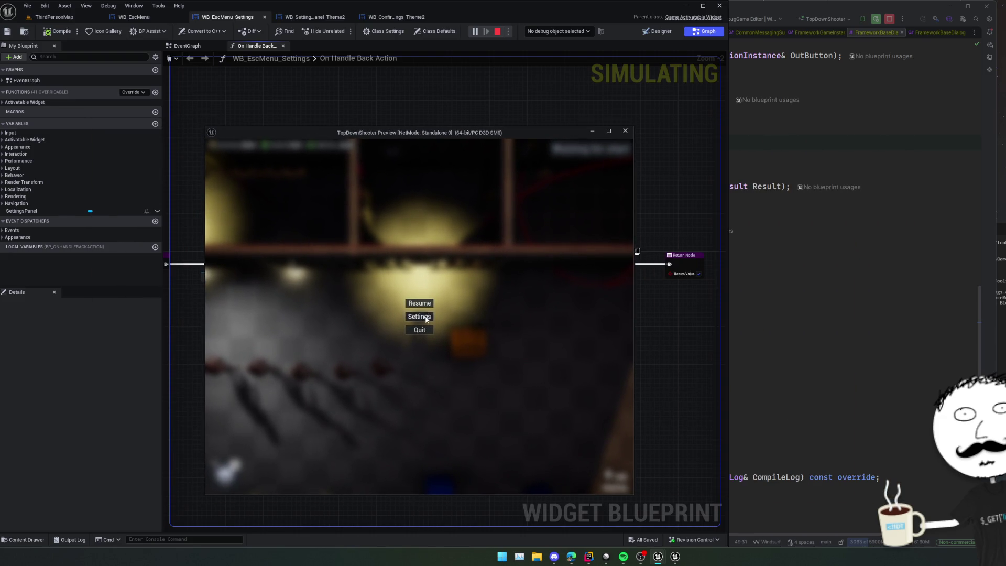
click(419, 316)
scroll(404, 335, down, 1)
key(Escape)
click(625, 131)
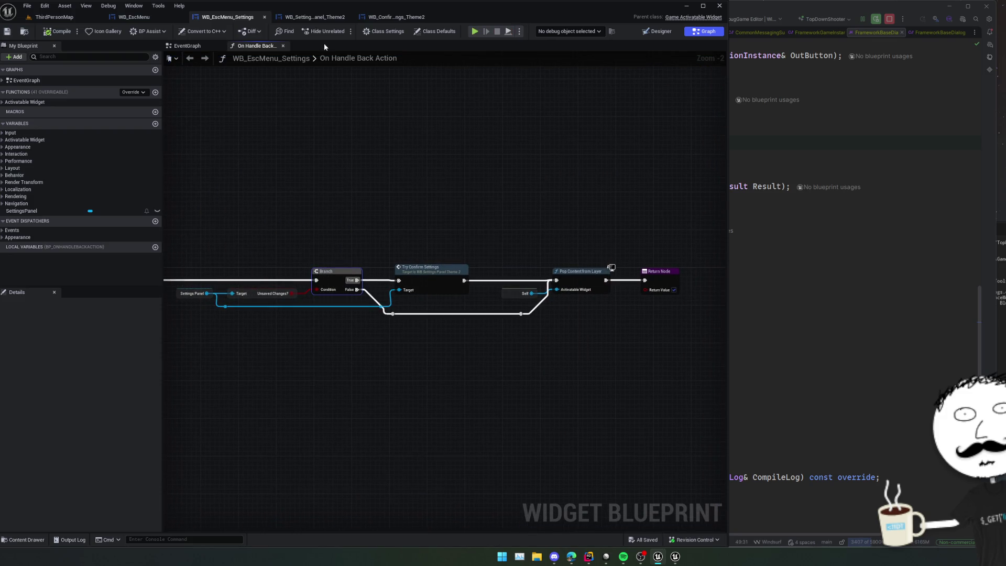
Select the Apply button in WB_SettingsPanel_Theme2 and go to its On Clicked event.
click(314, 16)
click(396, 16)
click(340, 17)
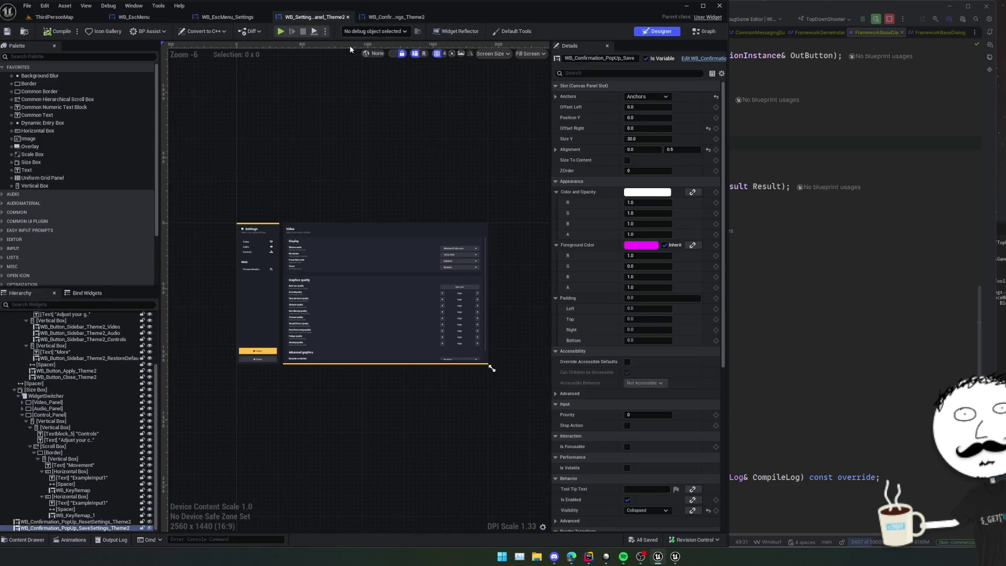
scroll(243, 334, up, 3)
click(267, 407)
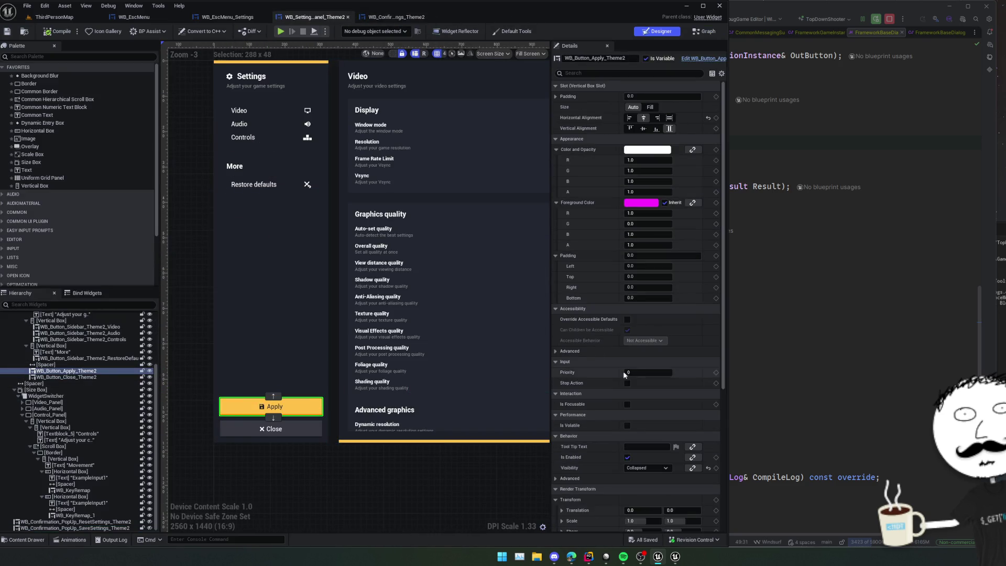
scroll(617, 371, down, 5)
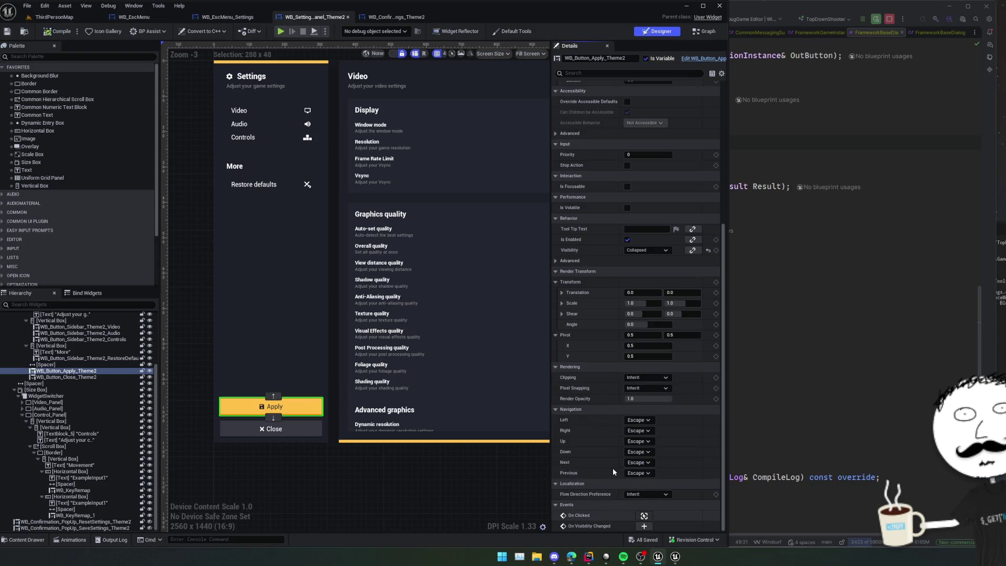
click(644, 515)
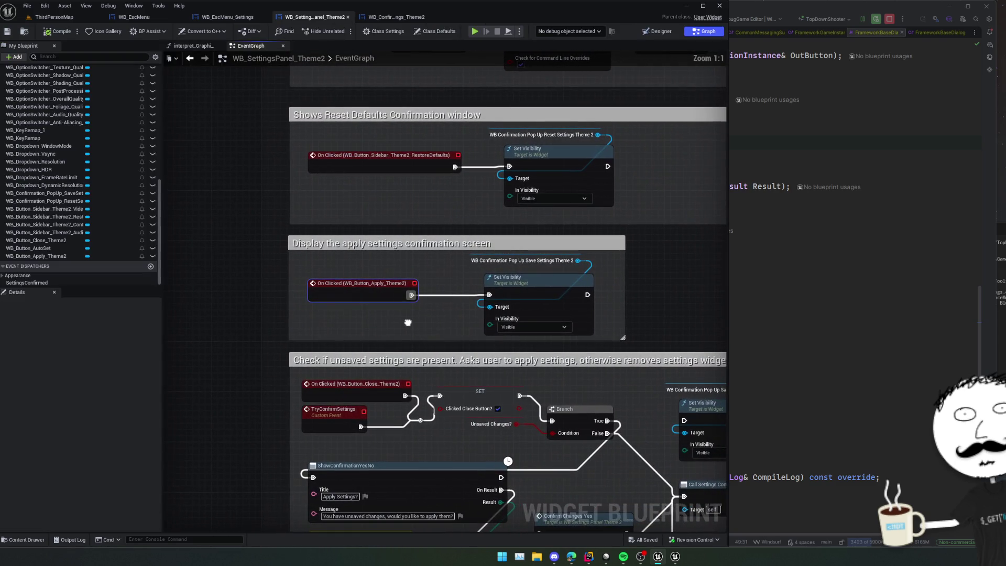
Replace the Apply click's pop-up call with Try Confirm Settings and save.
click(406, 320)
drag(411, 295, 417, 319)
text(try)
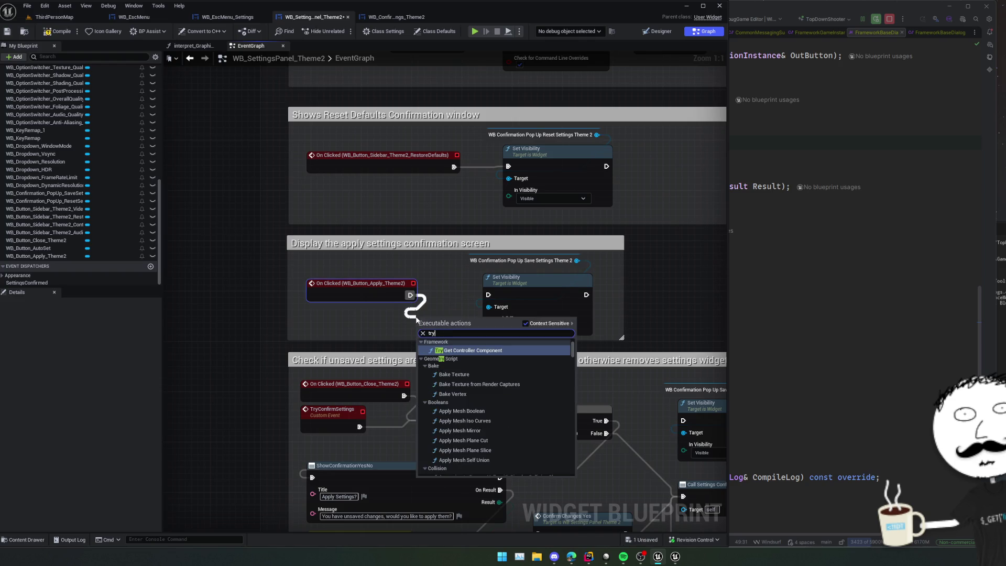
text(confirm)
key(Return)
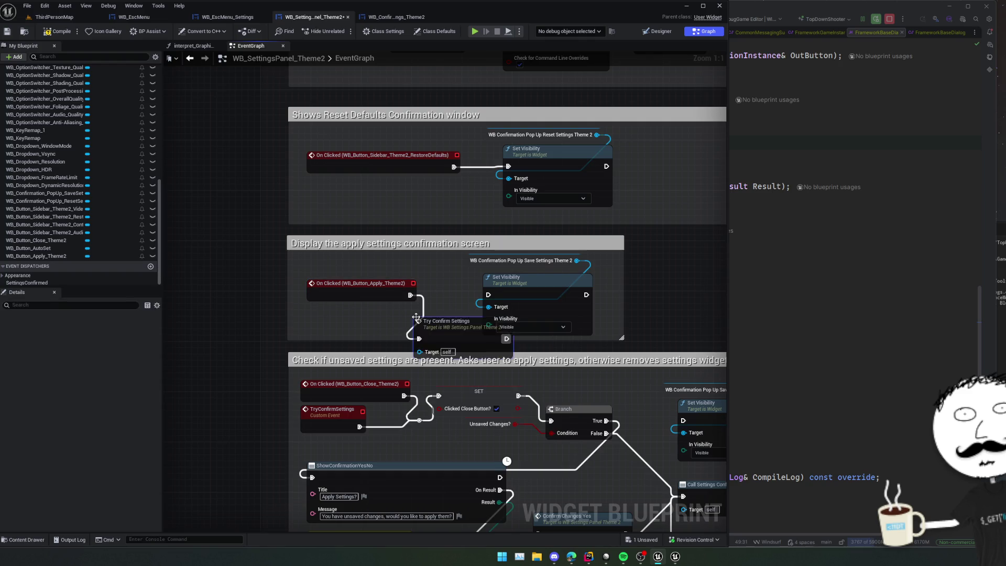
mouse_move(450, 341)
mouse_down()
mouse_move(350, 309)
mouse_move(337, 277)
mouse_move(344, 301)
mouse_up()
key(ctrl+s)
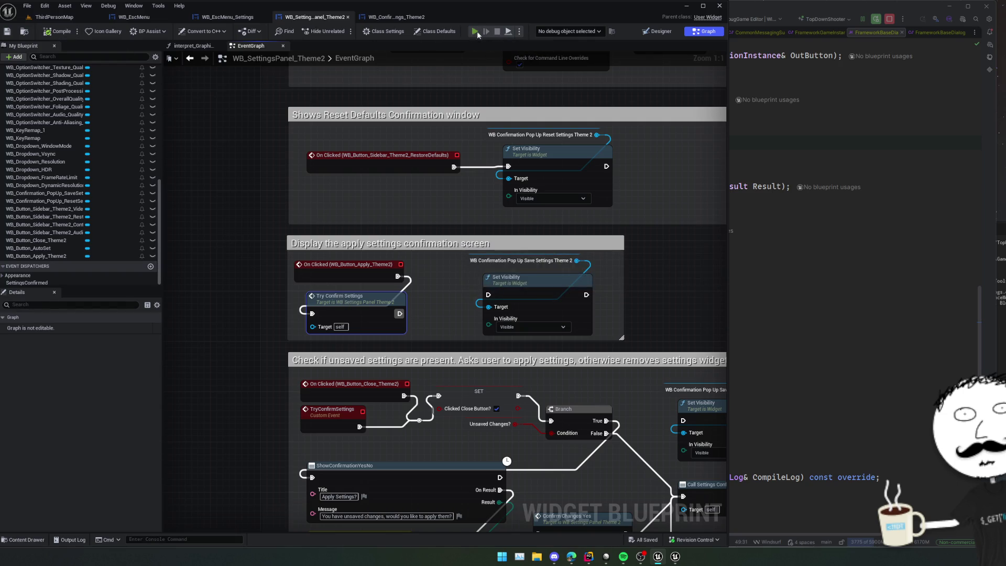
click(476, 33)
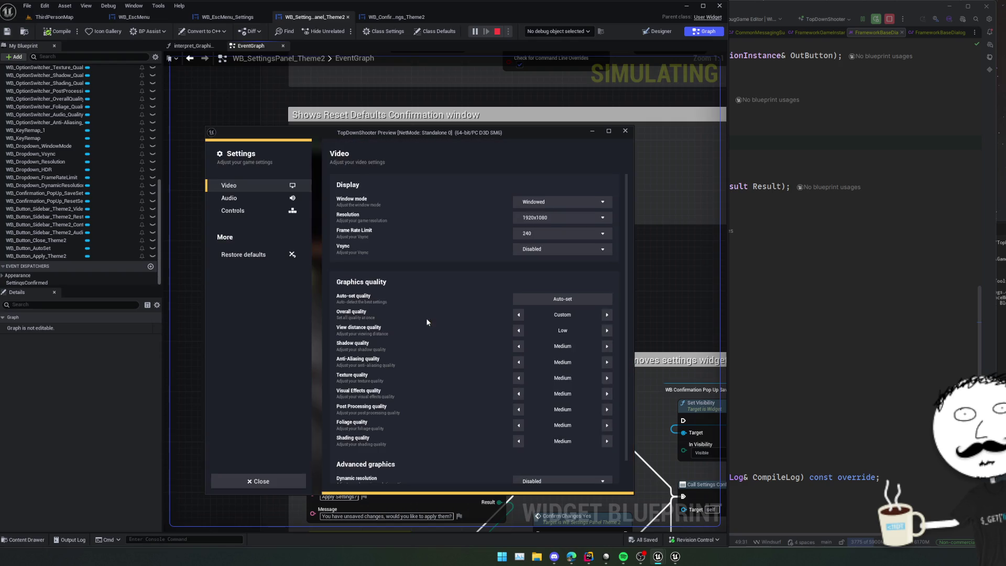
click(606, 331)
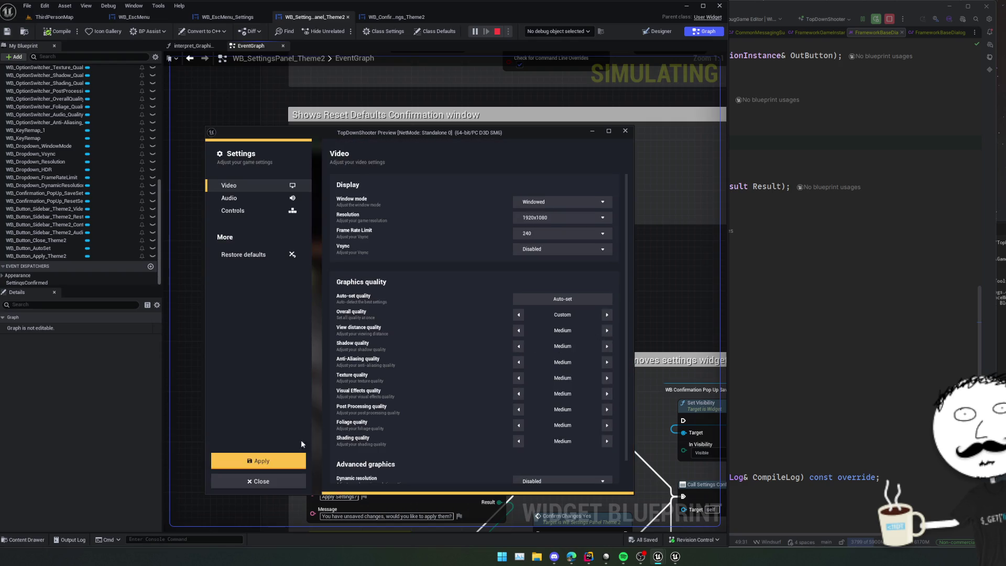
click(289, 456)
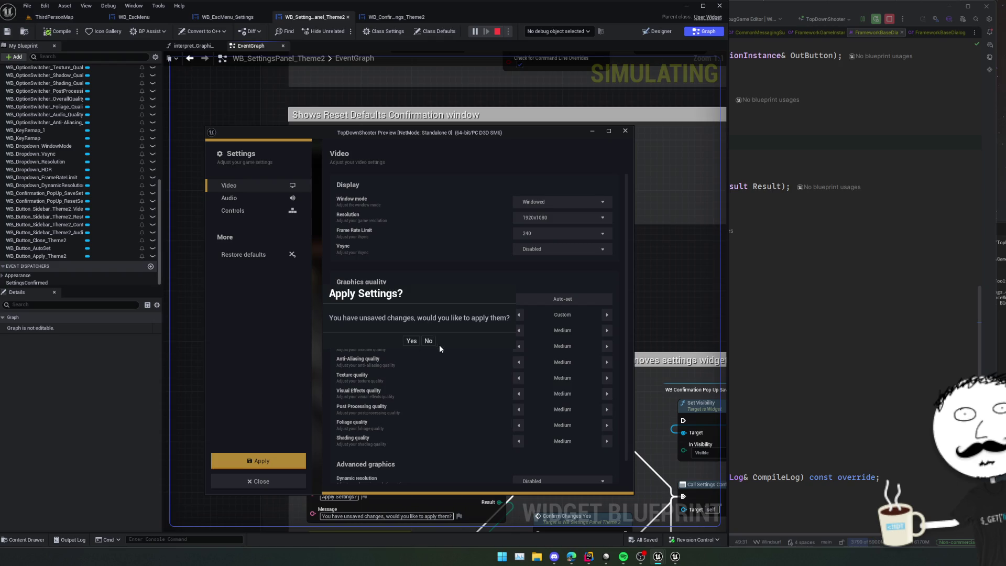
click(412, 341)
click(268, 461)
click(428, 342)
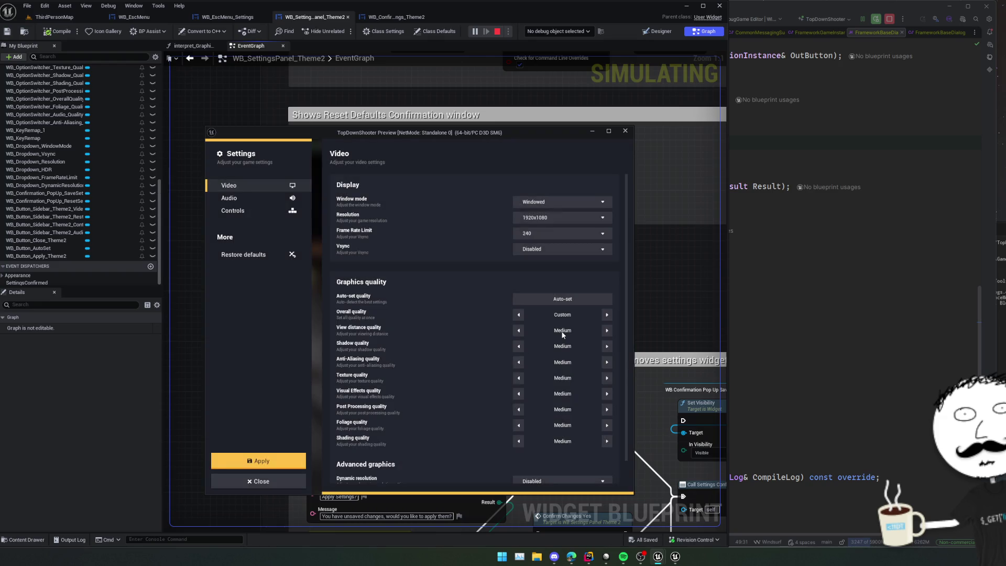
click(518, 330)
click(258, 461)
click(428, 341)
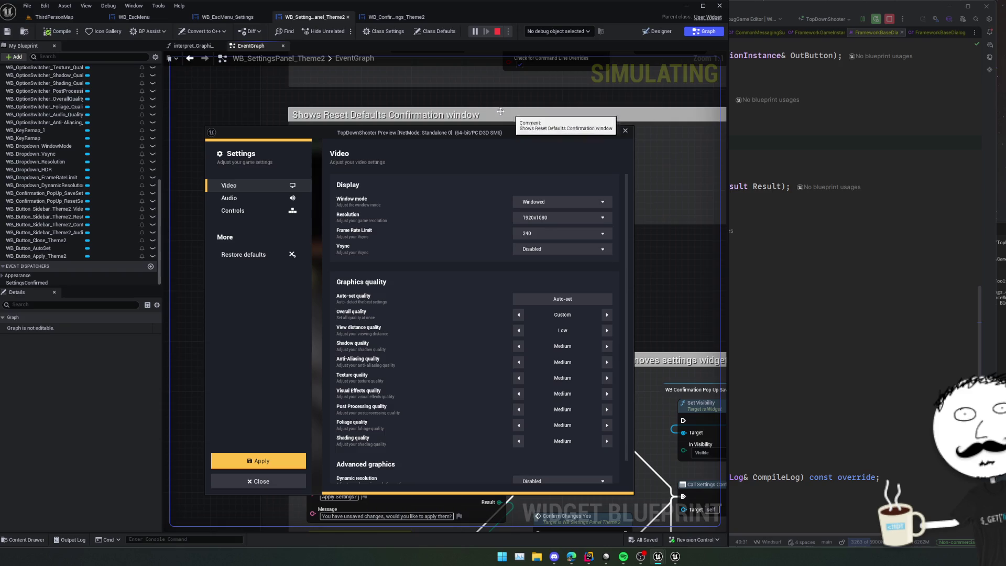
right_click(469, 90)
drag(397, 133, 816, 148)
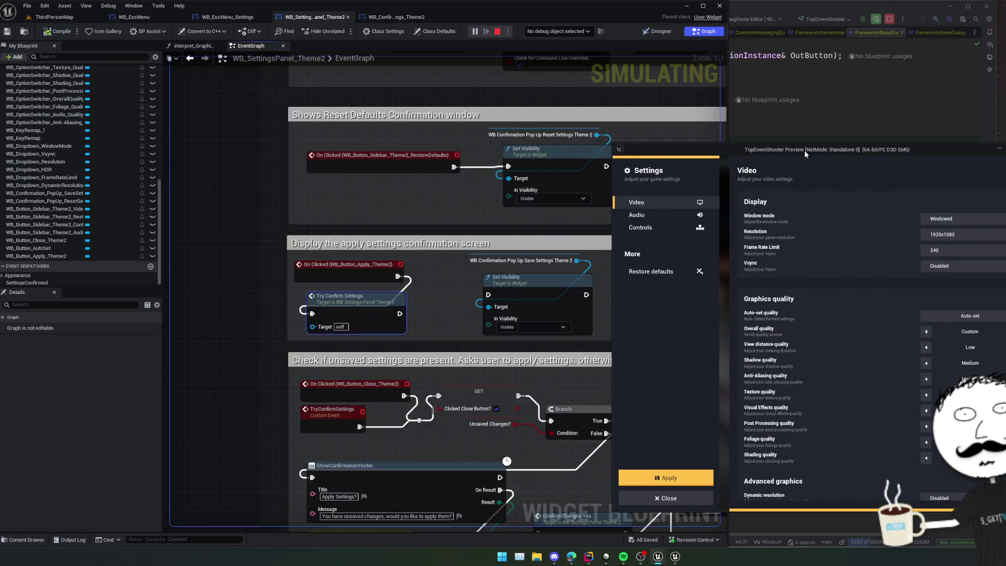
scroll(385, 366, down, 2)
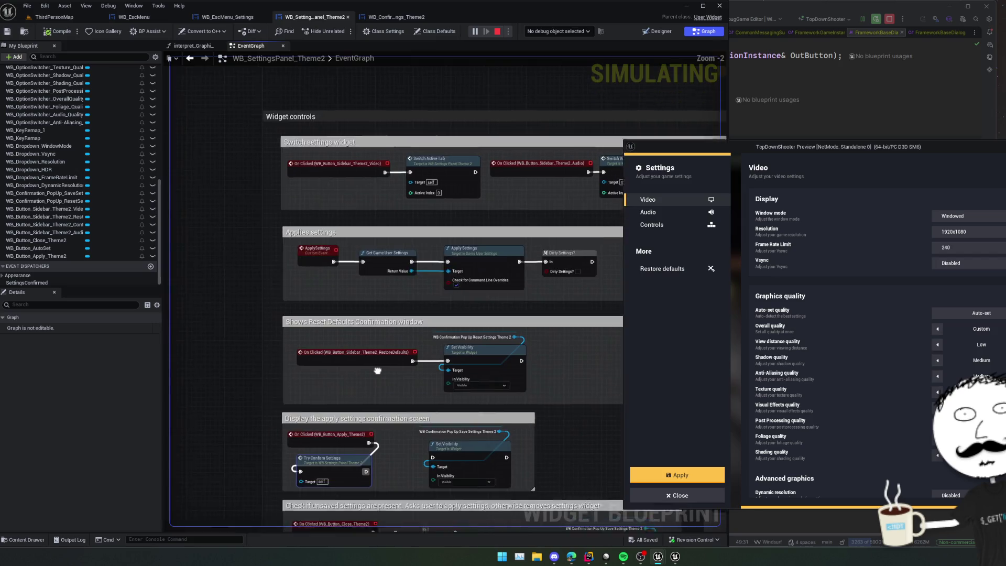
mouse_move(357, 314)
mouse_down()
mouse_move(367, 424)
mouse_move(341, 326)
mouse_move(355, 242)
mouse_up()
scroll(347, 343, up, 1)
scroll(341, 325, down, 1)
mouse_move(361, 388)
mouse_down()
mouse_move(363, 323)
mouse_move(331, 349)
mouse_up()
scroll(328, 342, up, 2)
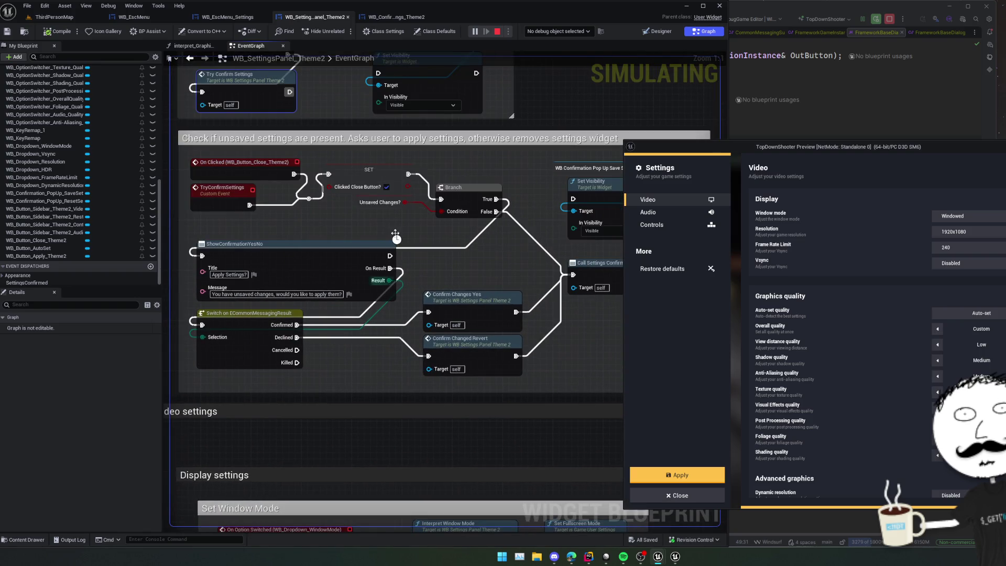
Debug the running SettingsPanel and decline the 'Apply Settings?' prompt in the preview.
click(558, 31)
click(572, 46)
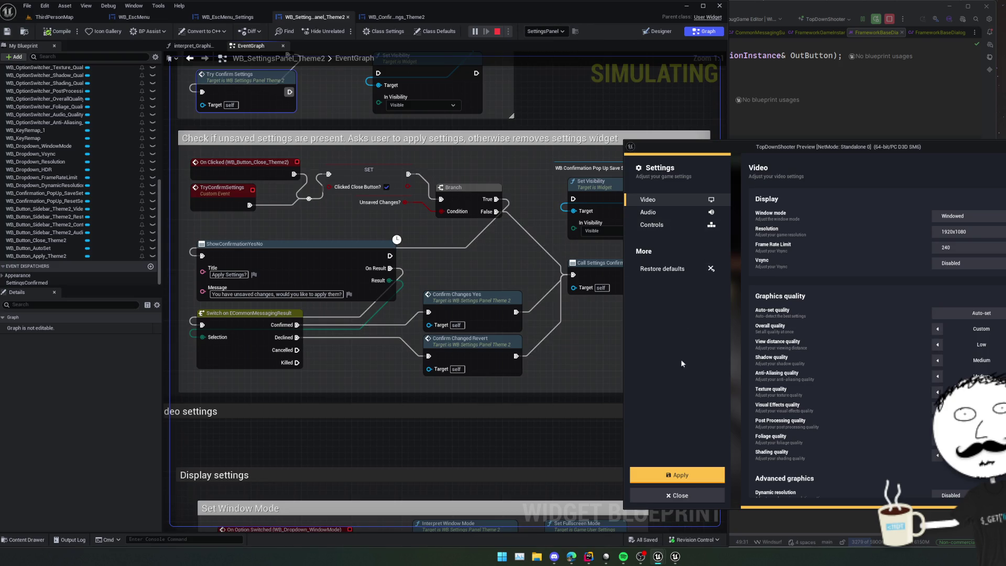
click(695, 472)
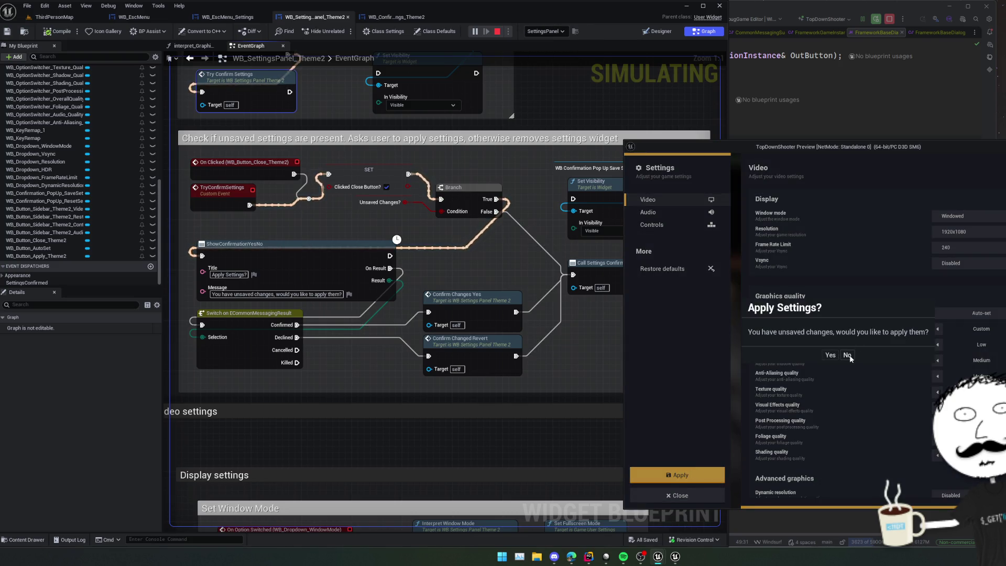
click(848, 355)
Move Call Settings Confirmed lower and open the ConfirmChanged_Revert event definition.
drag(589, 363, 475, 378)
scroll(475, 378, down, 3)
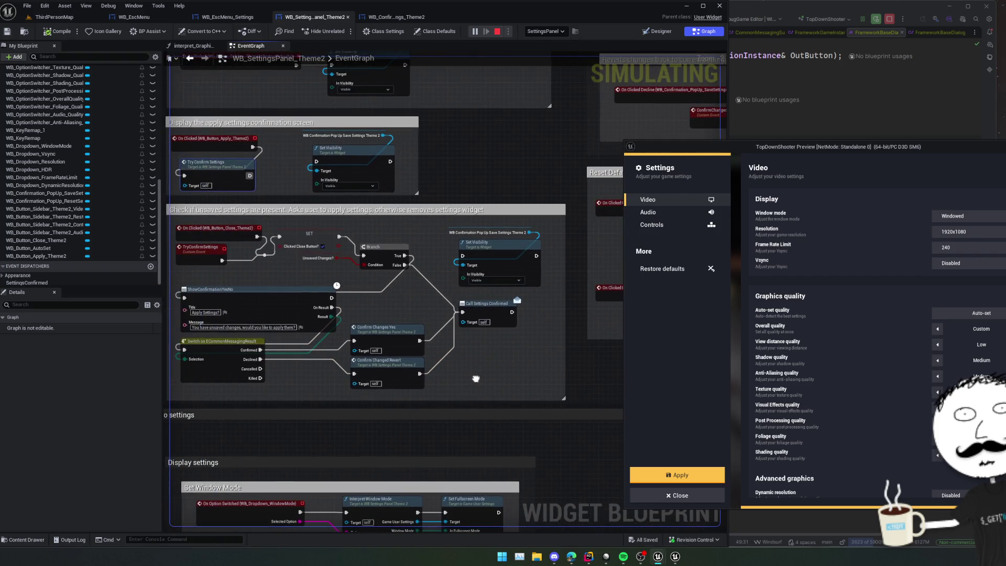
mouse_move(482, 316)
mouse_down()
mouse_move(482, 364)
mouse_move(487, 317)
mouse_up()
double_click(389, 360)
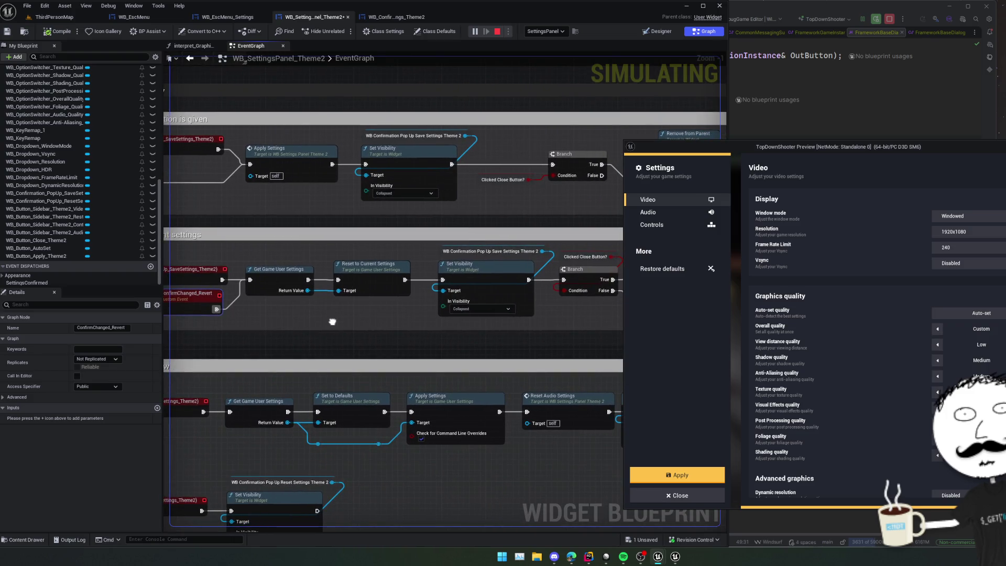
Decline the Apply Settings? prompt twice in the game, so view distance reverts to Low.
scroll(332, 322, down, 1)
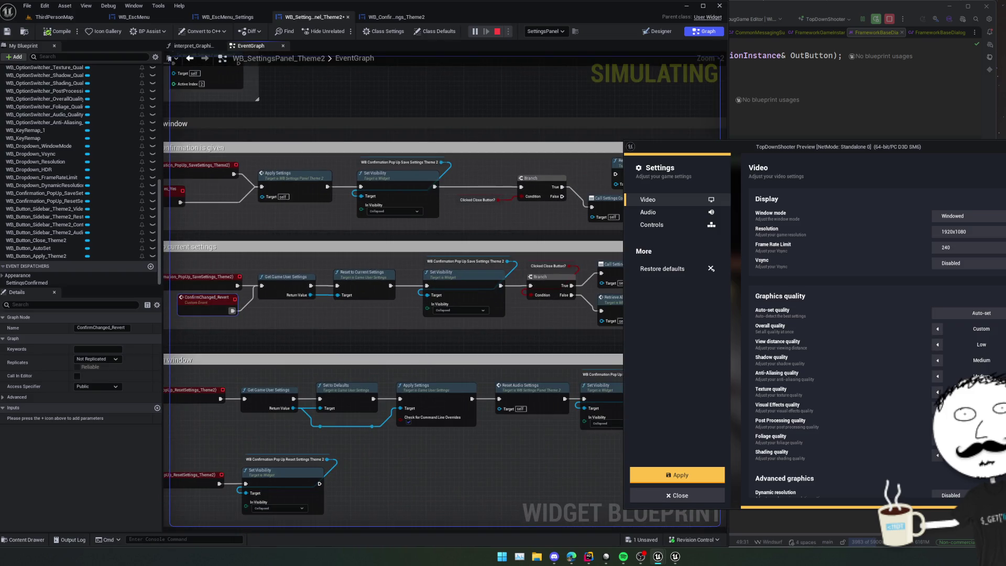
key(Escape)
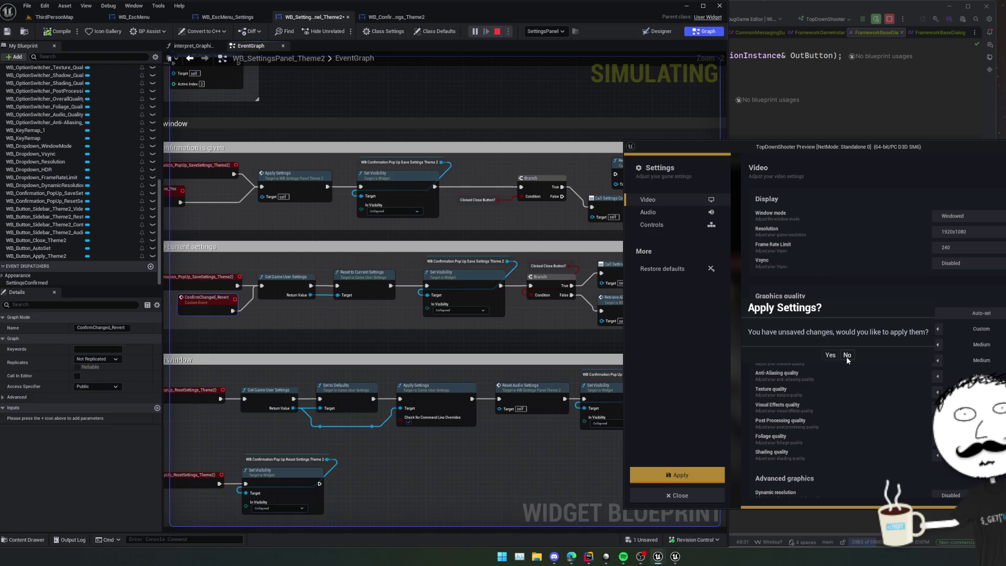
click(846, 356)
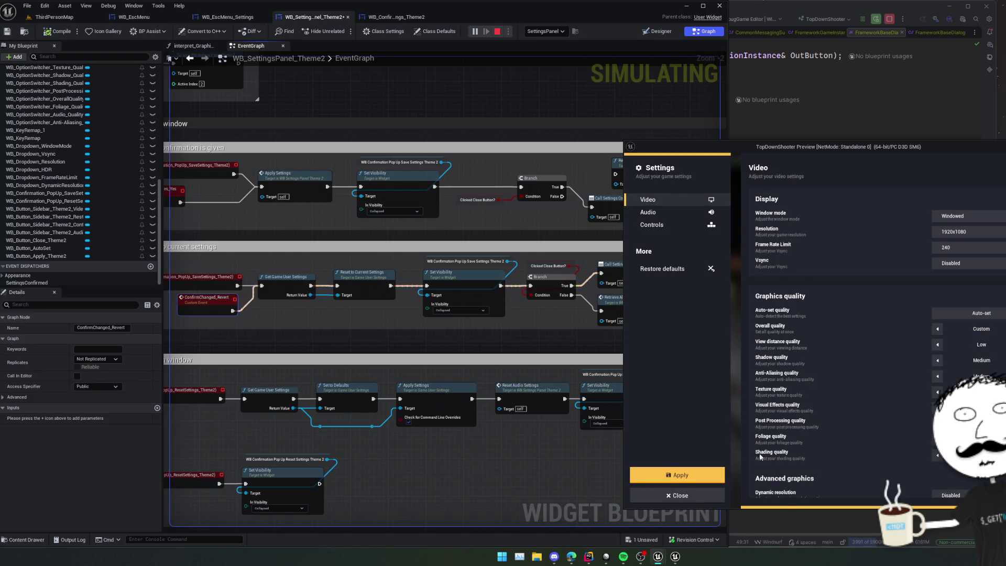
key(Escape)
click(853, 355)
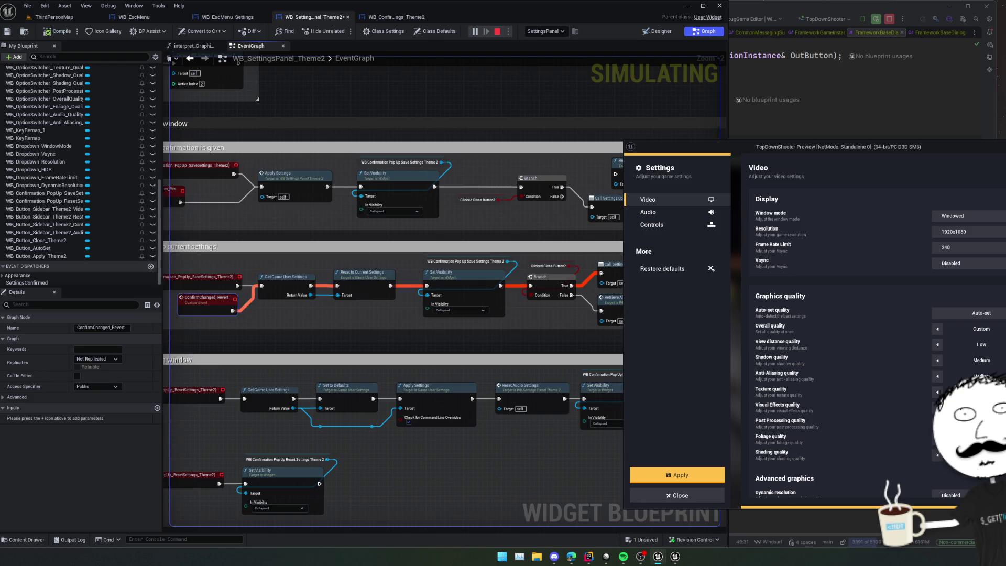
Pan the graph along the revert wires to the Clicked Close Button? value and apply-confirmation sections.
mouse_move(489, 366)
mouse_down()
mouse_move(449, 344)
mouse_move(364, 345)
mouse_up()
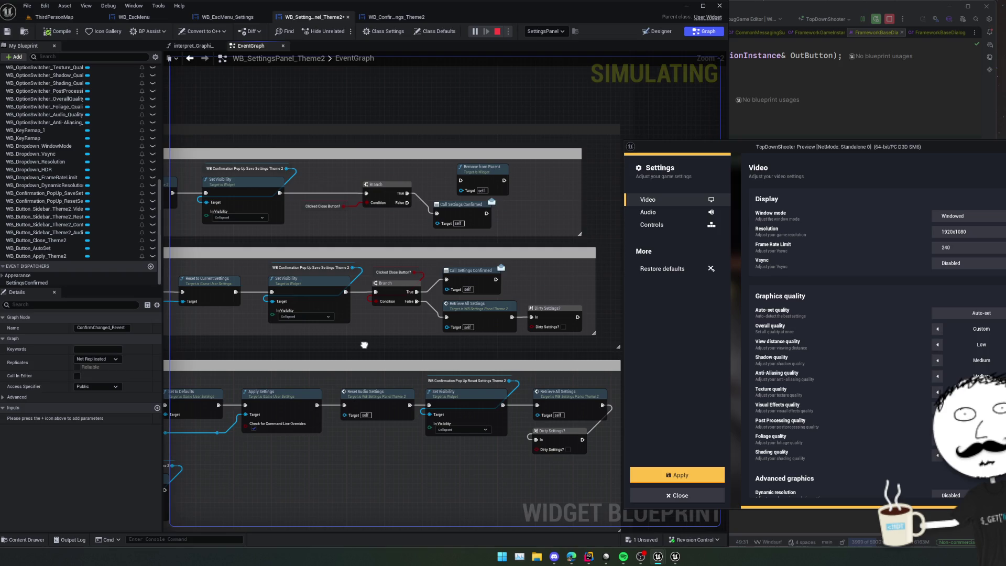
drag(364, 344, 352, 347)
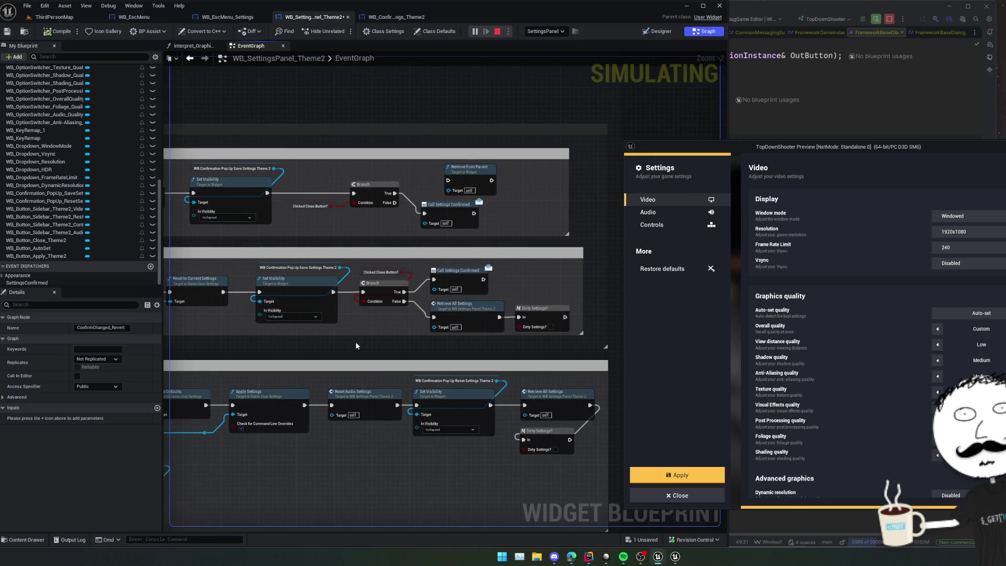
mouse_move(390, 273)
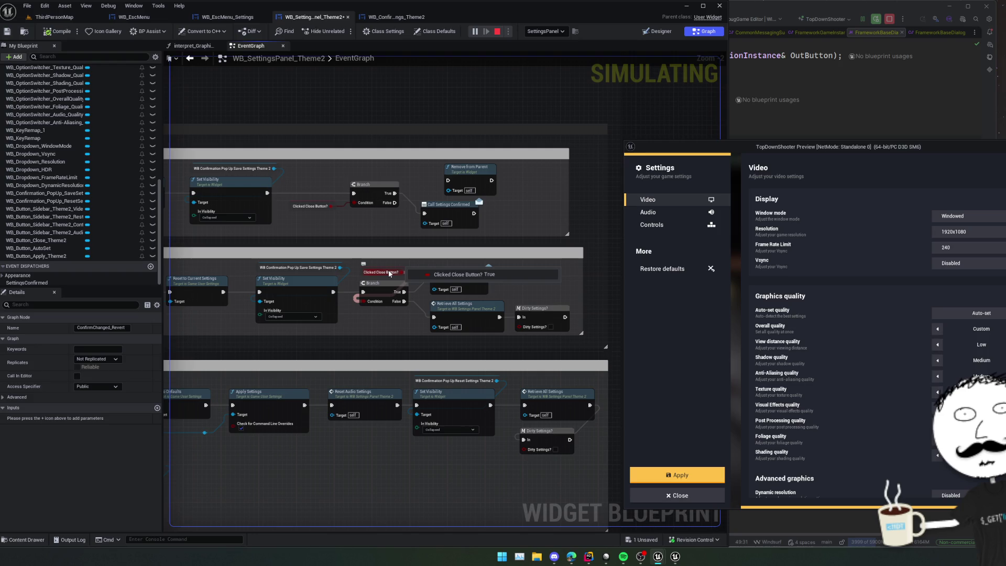
mouse_move(390, 273)
mouse_down()
mouse_move(592, 306)
mouse_move(493, 320)
mouse_move(354, 275)
mouse_move(348, 332)
mouse_move(349, 285)
mouse_up()
scroll(356, 395, up, 2)
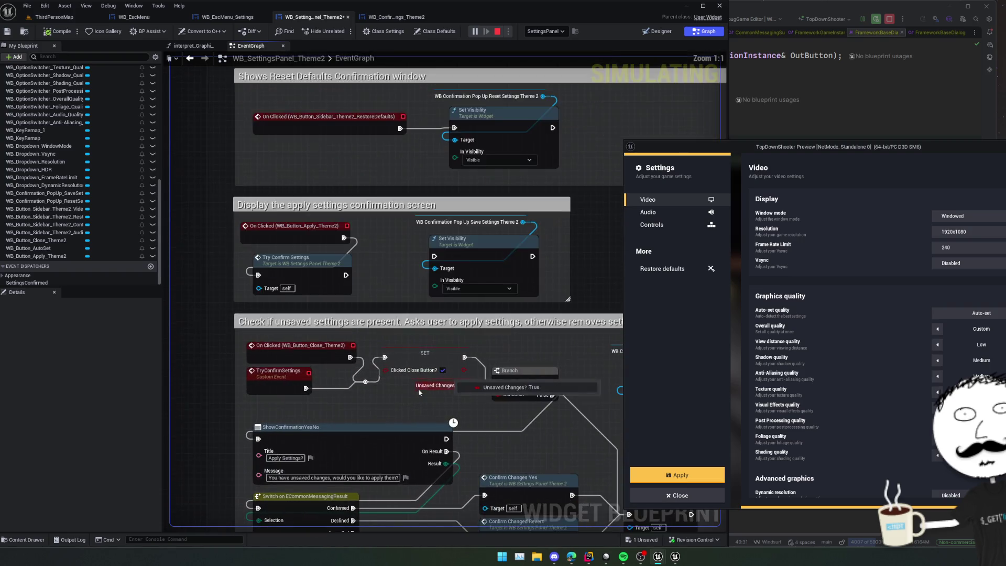
Add a ShowApplyConfirmation custom event lined up under TryConfirmSettings.
mouse_move(357, 394)
mouse_down()
mouse_move(380, 336)
mouse_move(353, 299)
mouse_move(367, 304)
mouse_move(272, 262)
mouse_move(263, 248)
mouse_up()
scroll(361, 380, down, 1)
click(265, 273)
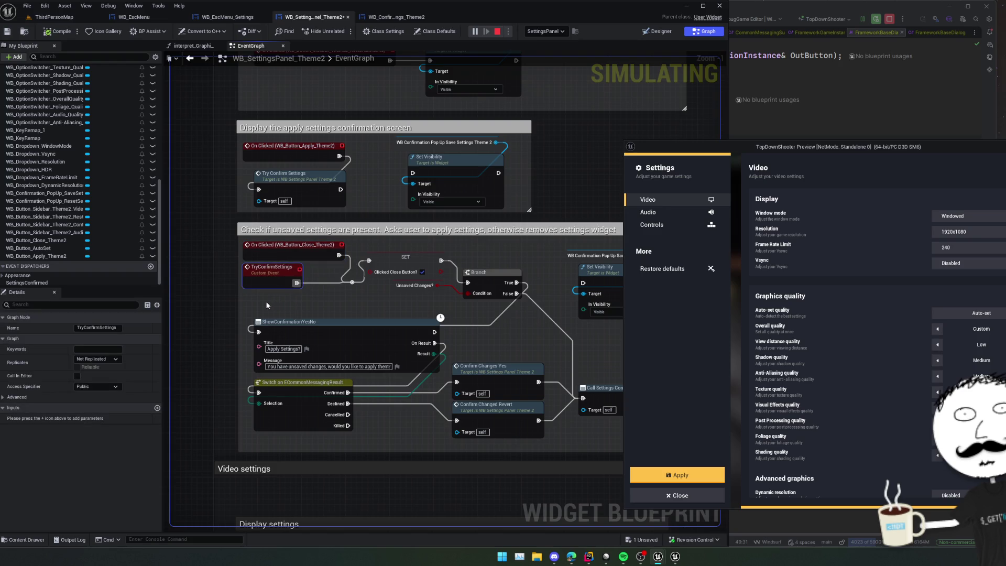
click(283, 294)
text(ShowAppl)
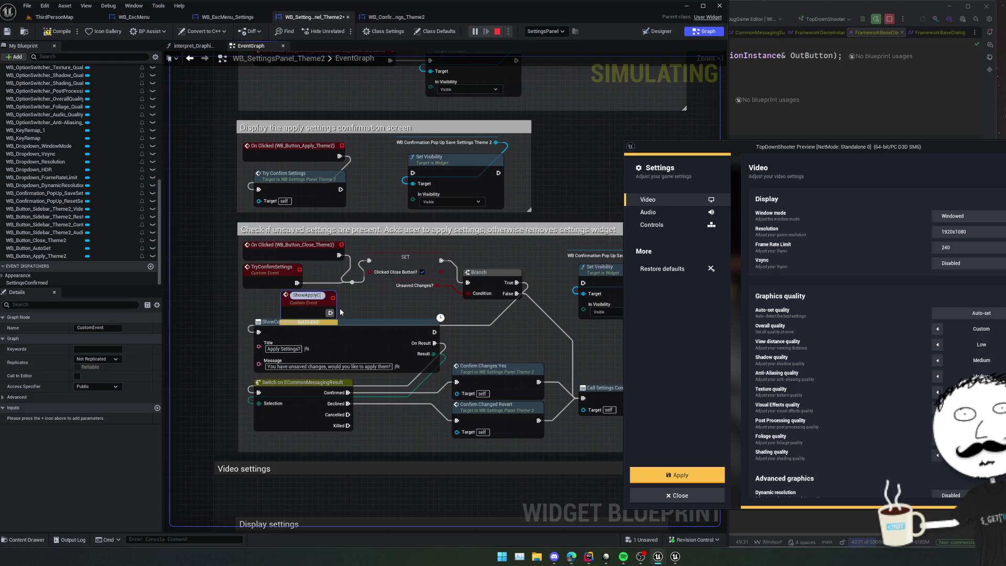
text(yConfirmation)
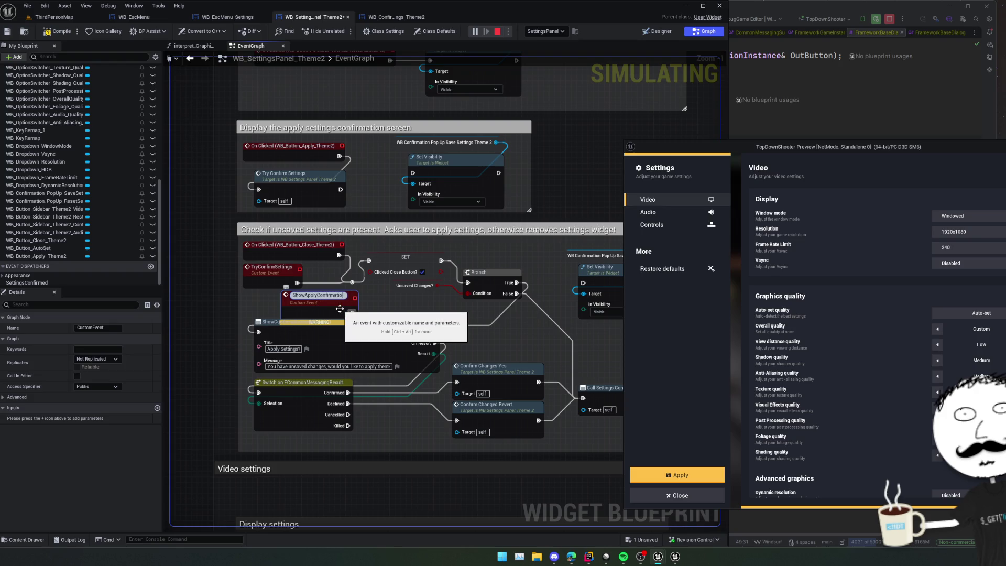
drag(340, 312, 297, 307)
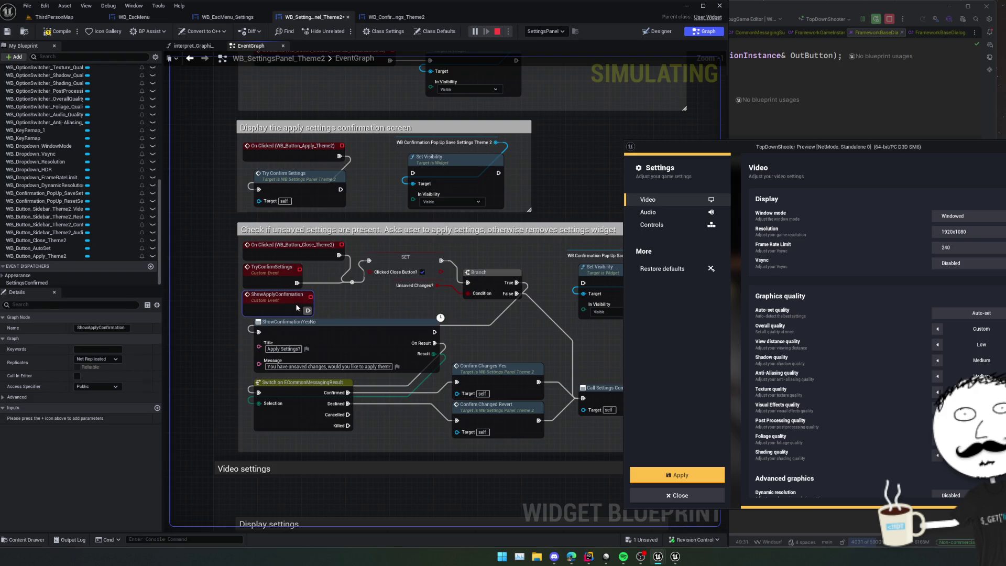
Make Apply's On Clicked call Show Apply Confirmation, save the blueprint, and stop the preview.
scroll(326, 316, down, 1)
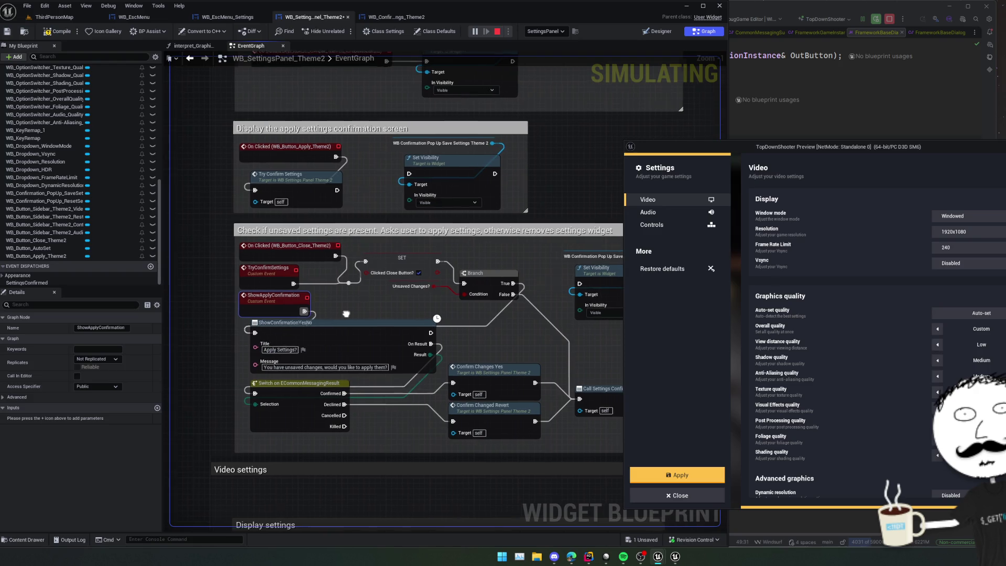
mouse_move(326, 317)
mouse_down()
mouse_move(334, 298)
mouse_move(328, 312)
mouse_move(299, 326)
mouse_move(297, 316)
mouse_up()
scroll(334, 298, down, 2)
scroll(328, 312, up, 1)
text(show apply)
key(Return)
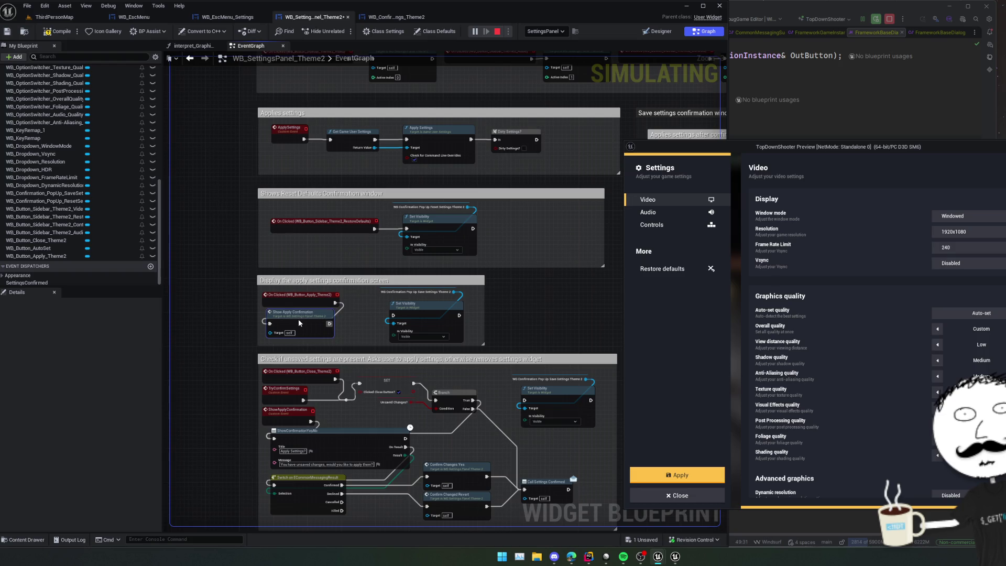
key(ctrl+s)
click(497, 31)
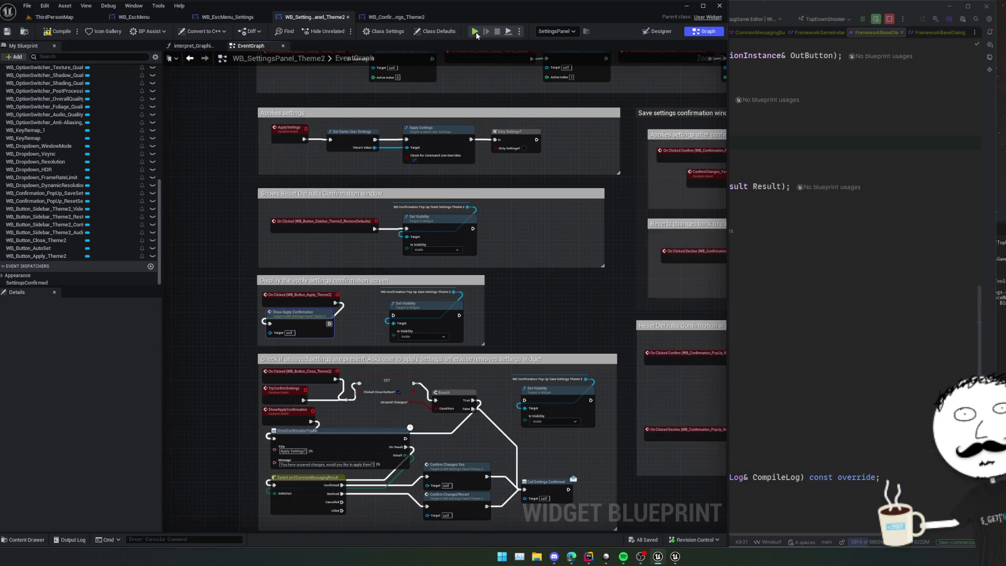
In a new preview, raise view distance to Medium, apply, and decline so it reverts to Low.
key(alt+p)
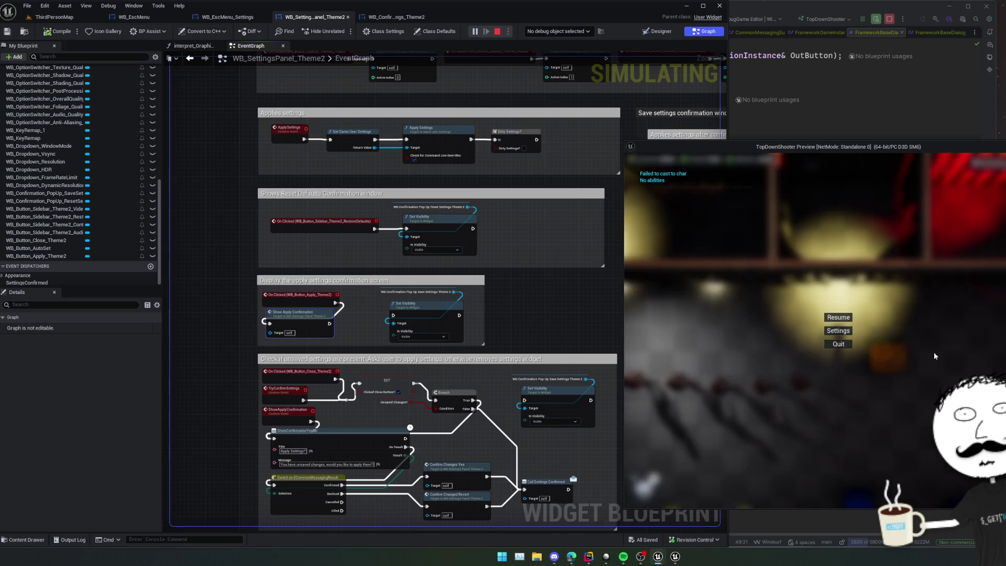
click(981, 344)
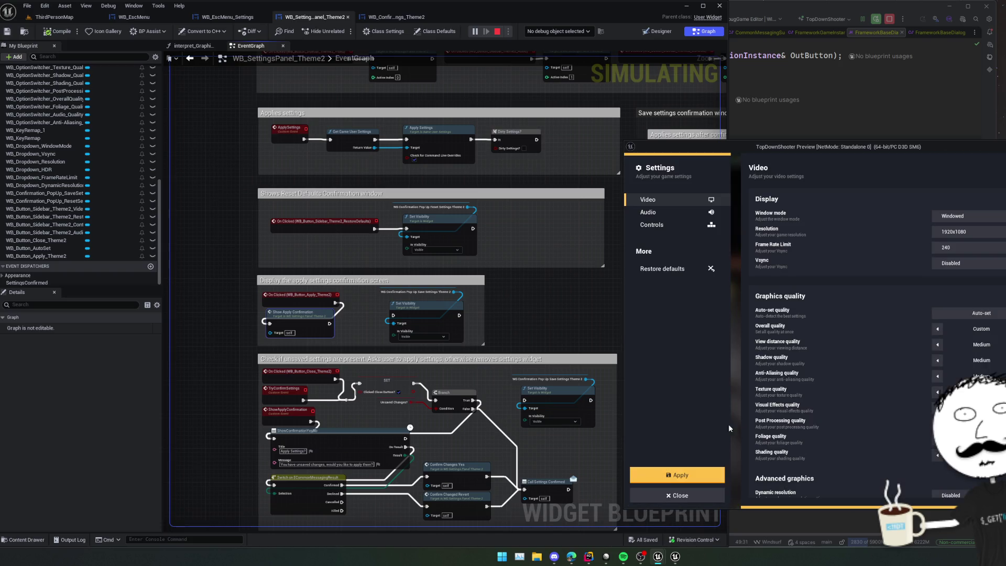
click(698, 468)
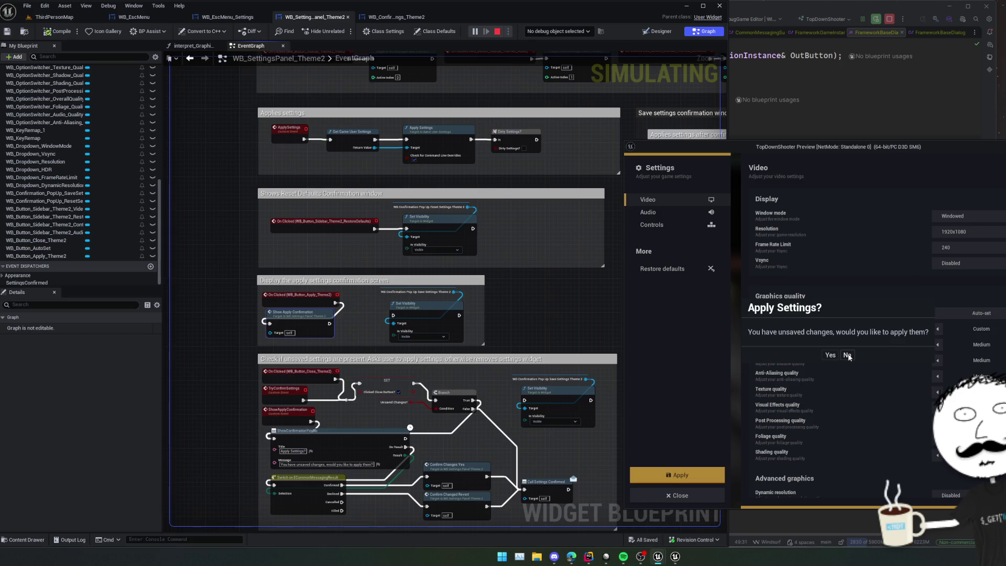
click(847, 355)
key(Escape)
click(833, 356)
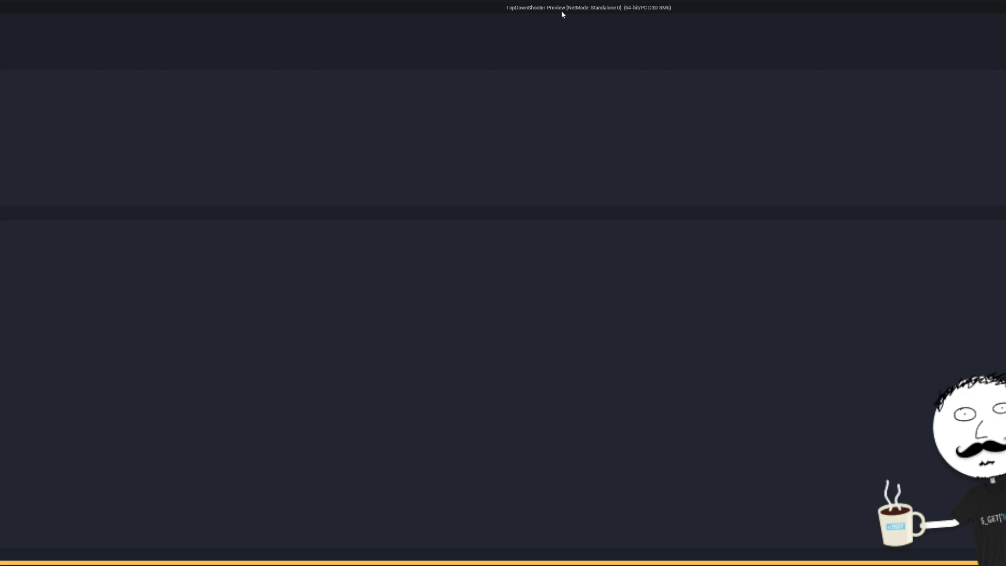
Shrink and reposition the preview window, then try Restore defaults and cancel the reset.
drag(565, 17, 588, 117)
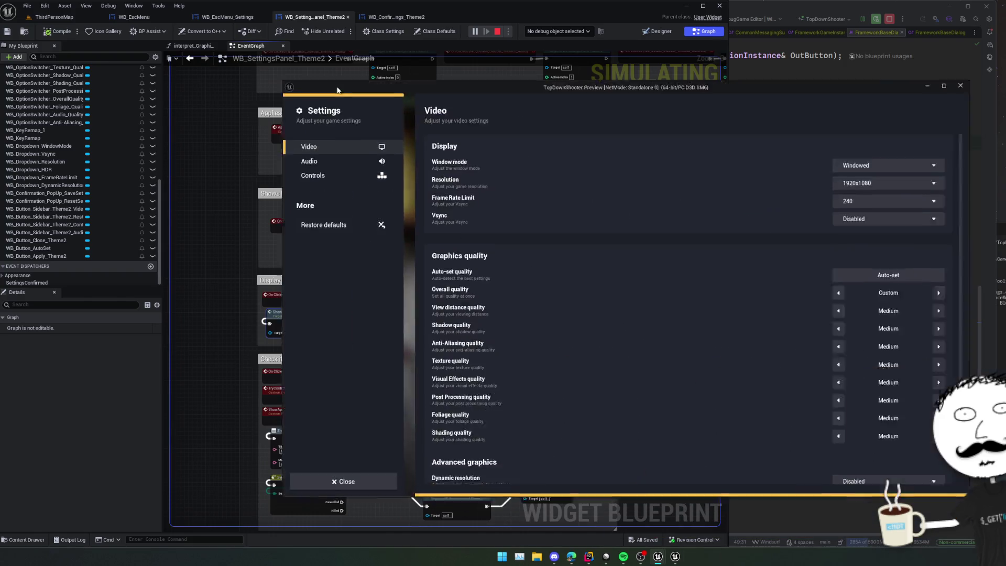
drag(338, 90, 189, 96)
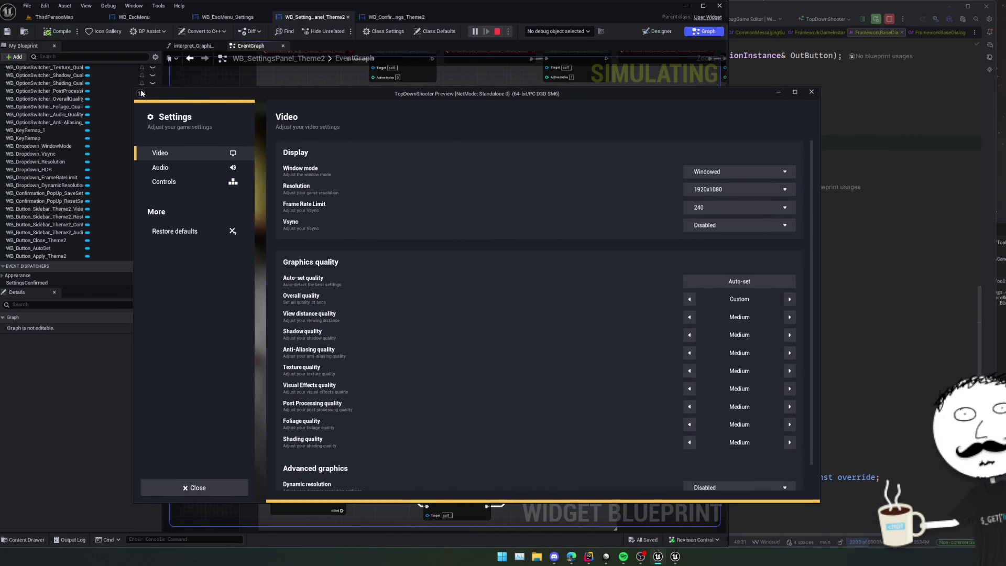
drag(135, 89, 226, 116)
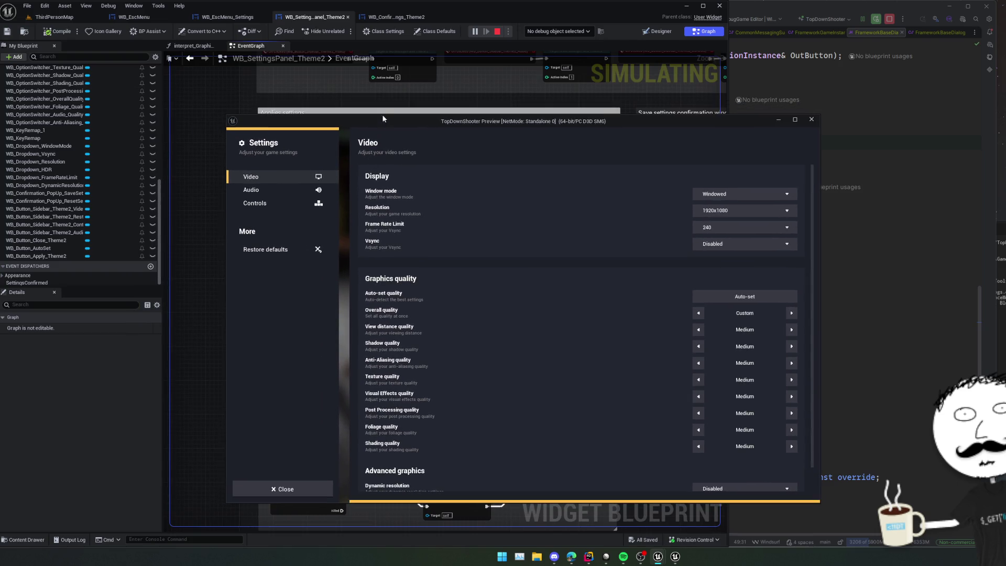
drag(383, 119, 448, 118)
click(337, 250)
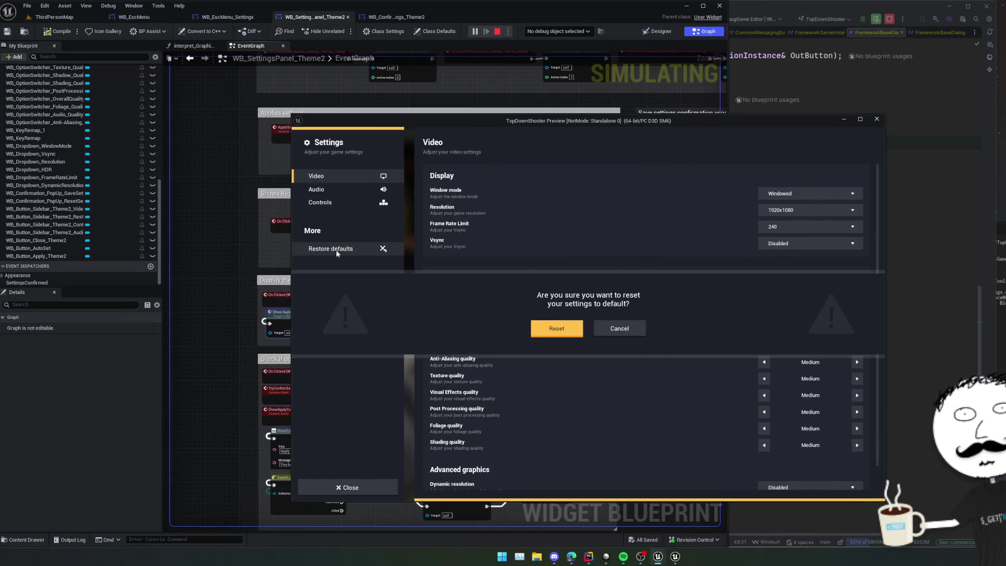
click(631, 331)
click(361, 250)
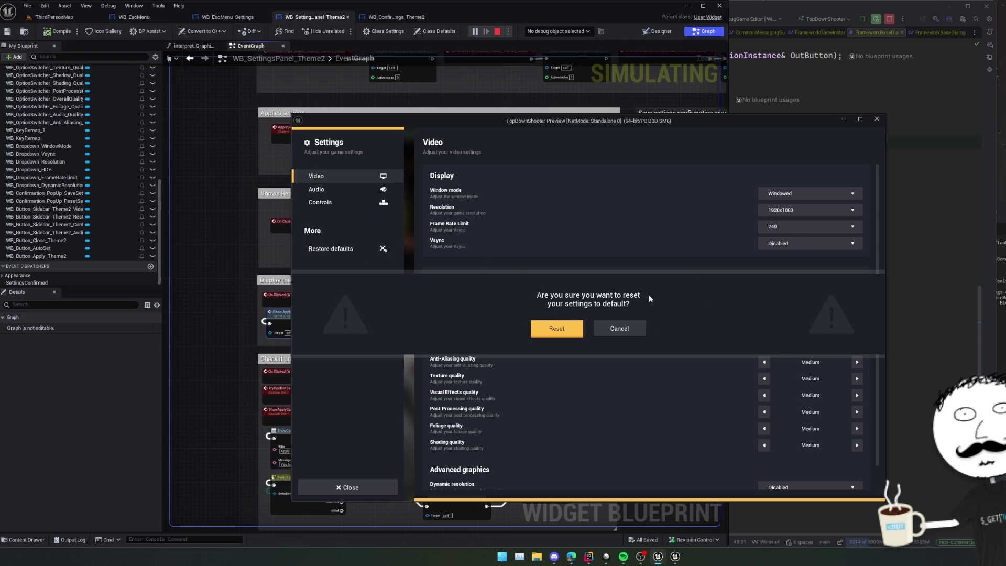
click(626, 332)
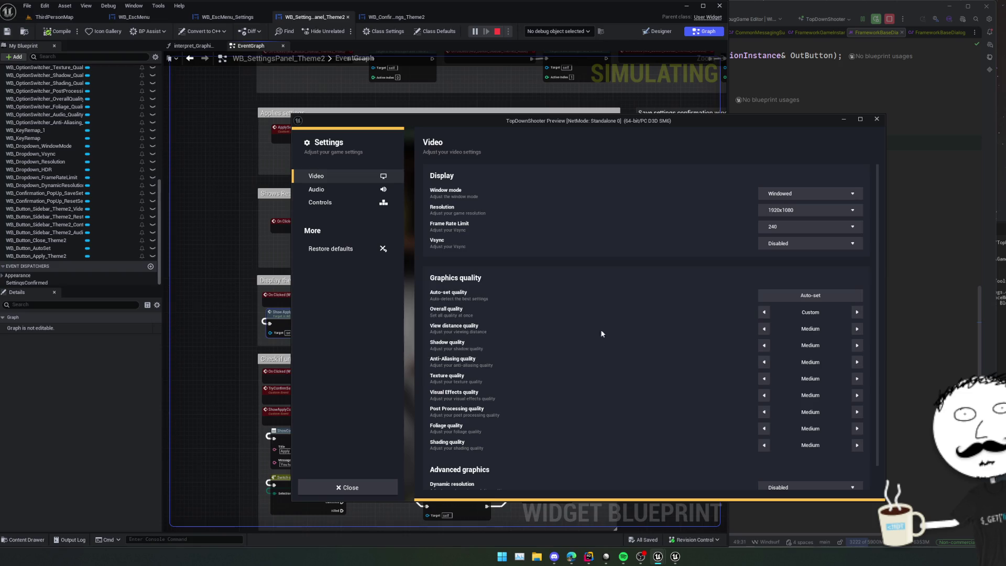
From the pause menu, check the quit confirmation and reopen then close the Settings page.
key(Escape)
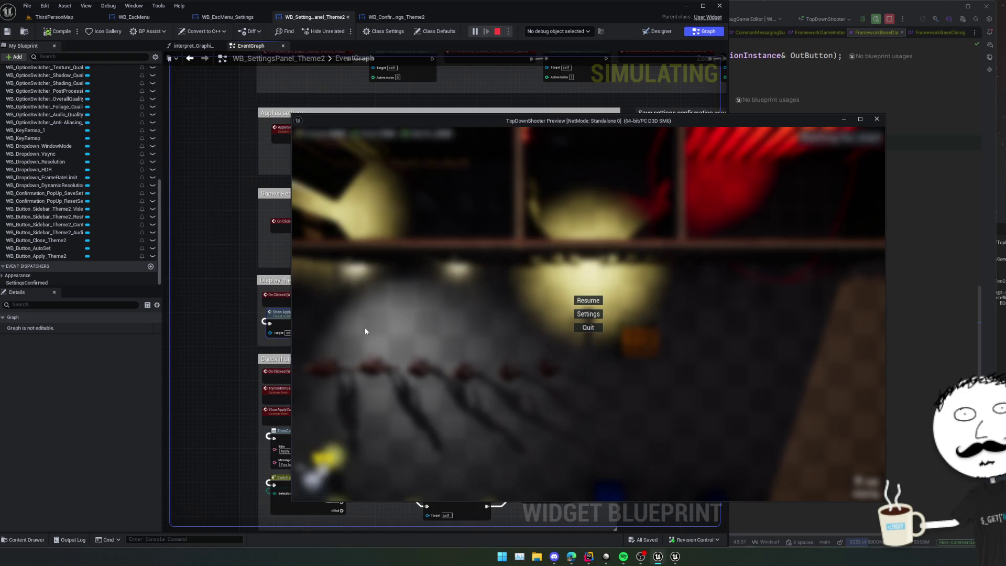
click(583, 327)
key(Escape)
key(Return)
key(Escape)
click(589, 318)
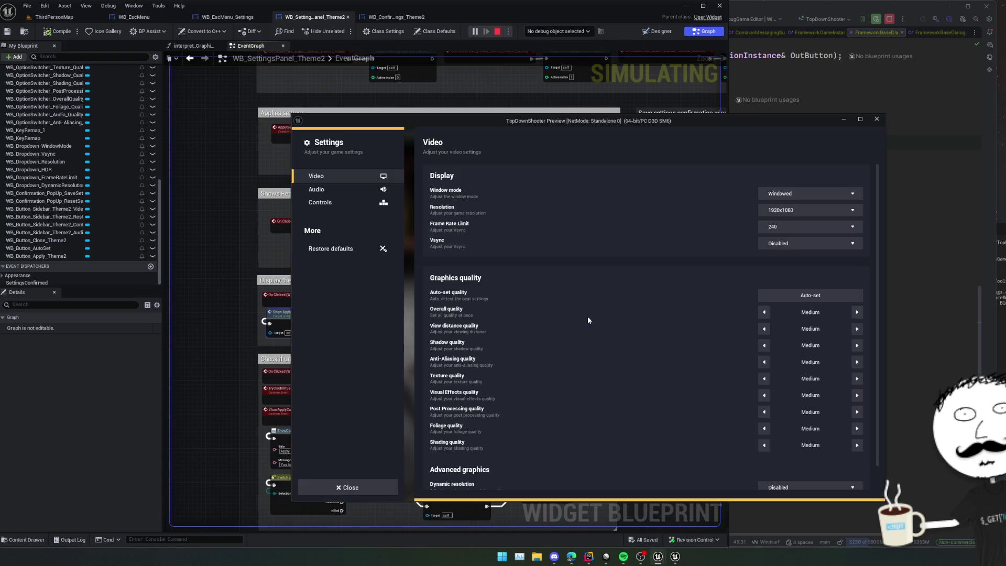
key(Escape)
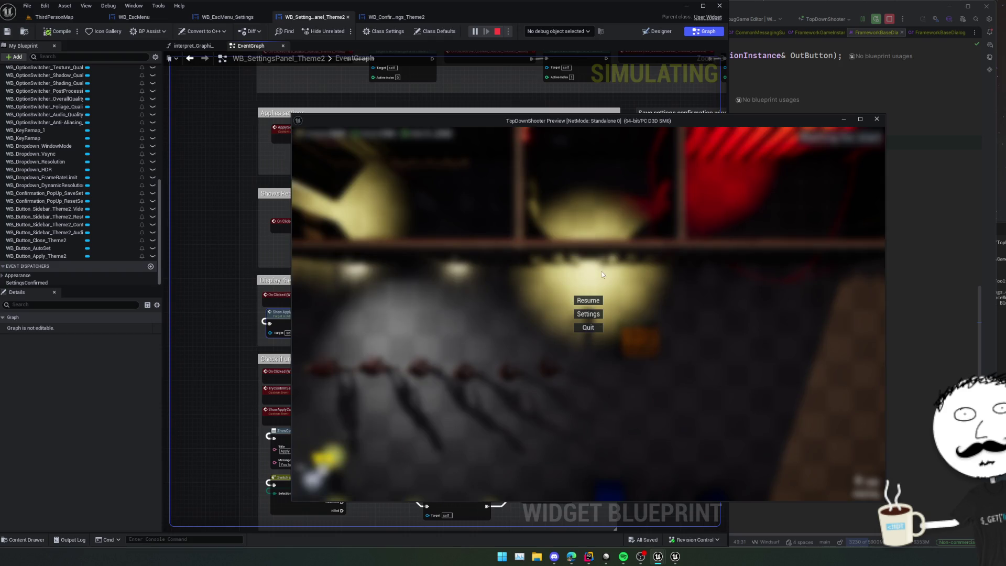
Resume the game, move the character, pause again, and close the preview window.
drag(658, 122, 599, 119)
click(528, 297)
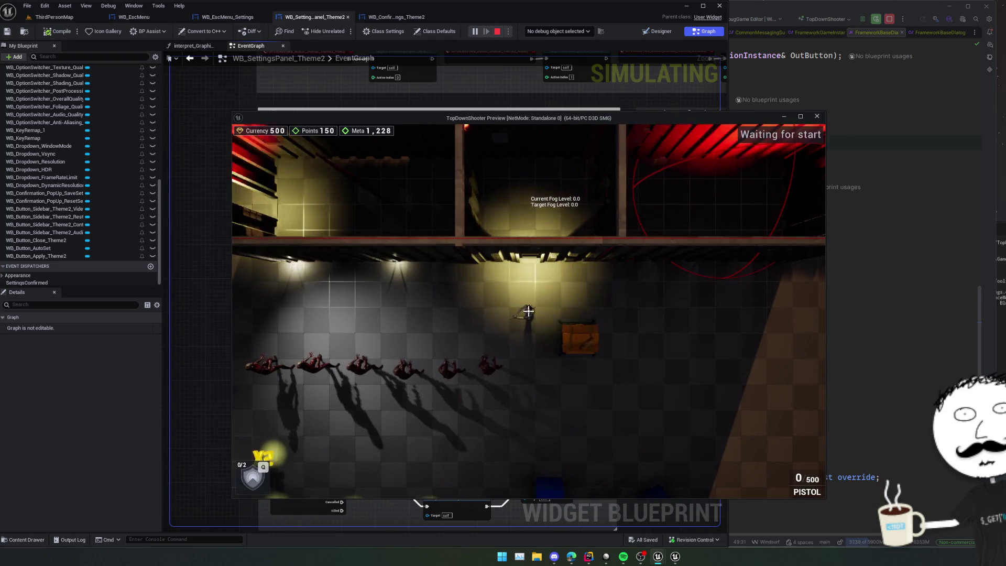
key(r)
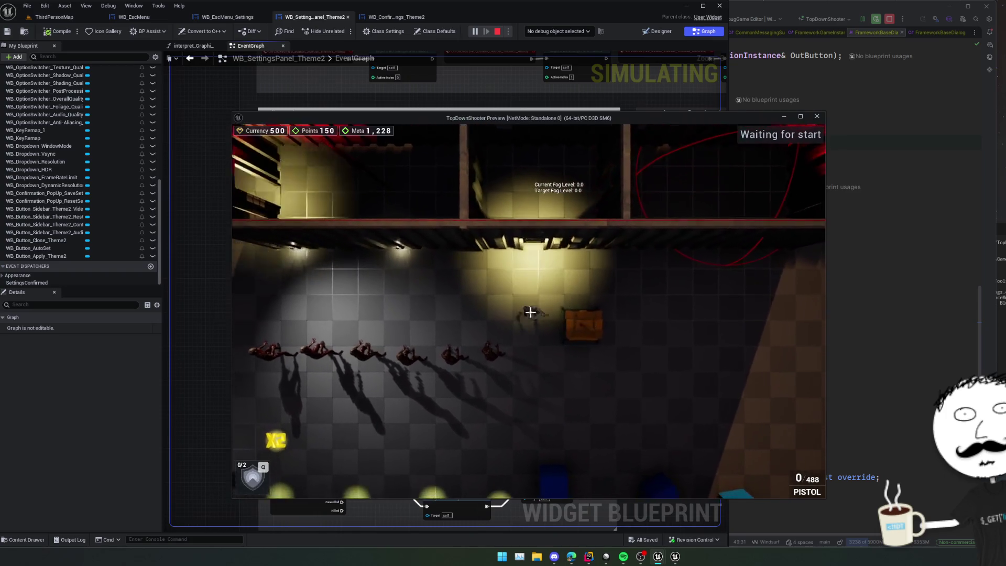
key(Escape)
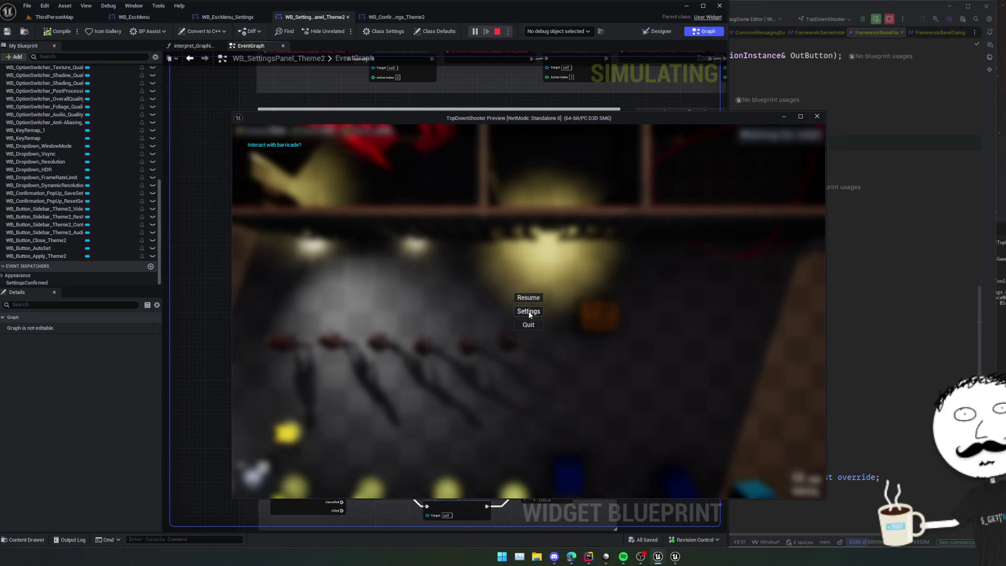
click(821, 118)
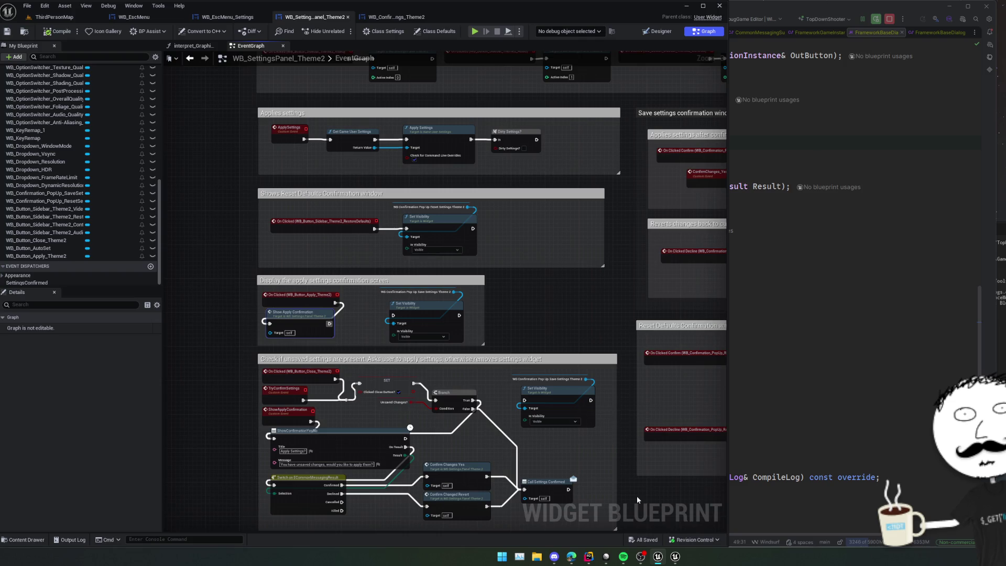
Write the commit message: 'Implement ESC Menu', generic cancel broadcast, EventBus consumption check, 'Implement framework dialogs'.
click(772, 397)
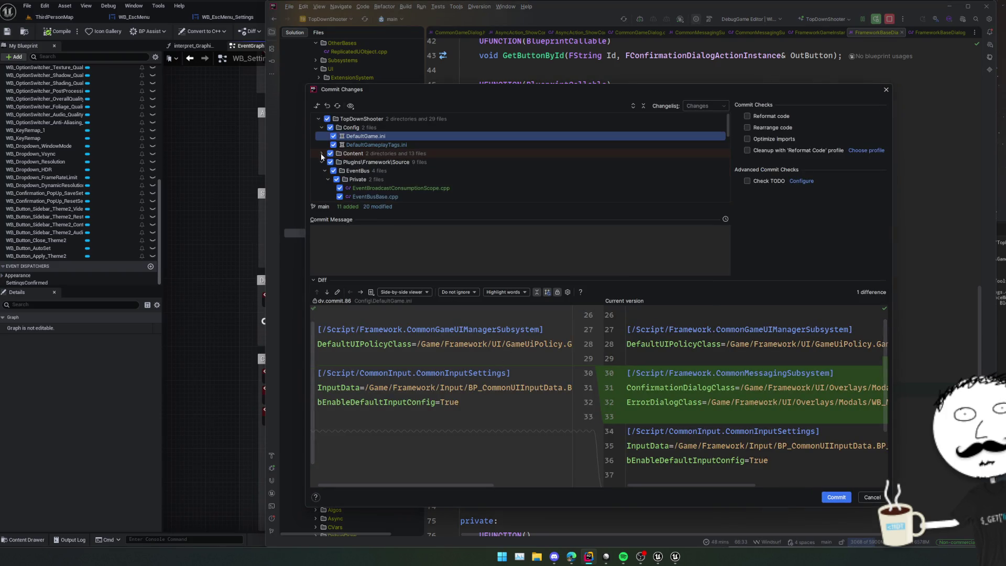
scroll(384, 186, down, 6)
click(407, 248)
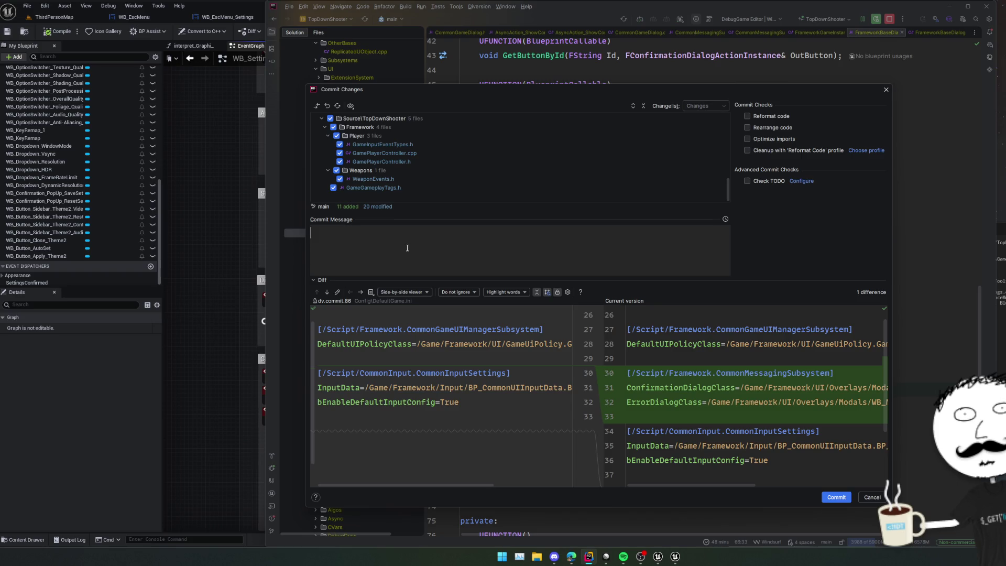
text(Implement ESC)
text( Menu)
text(Generic )
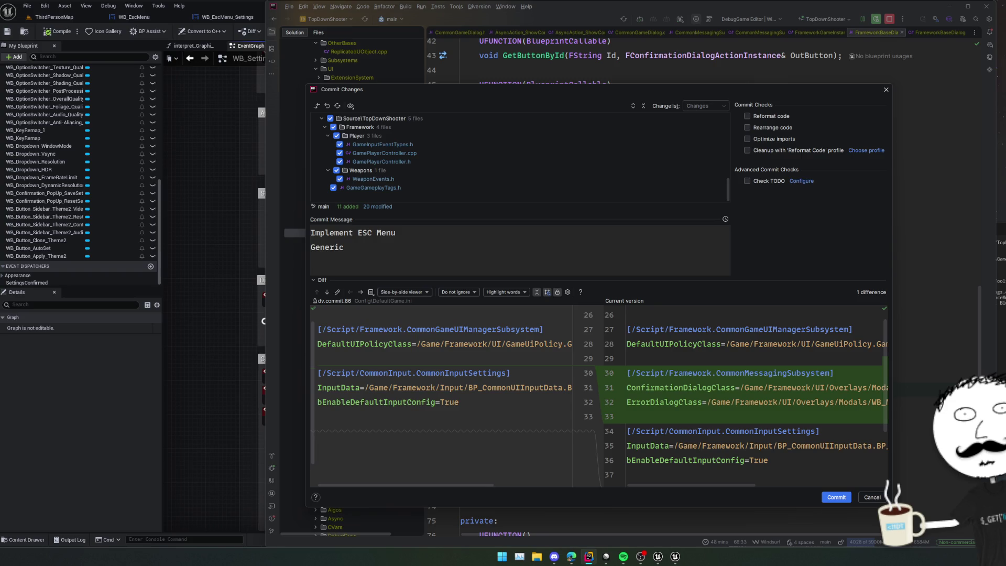
text(cancel ac)
text(tion event)
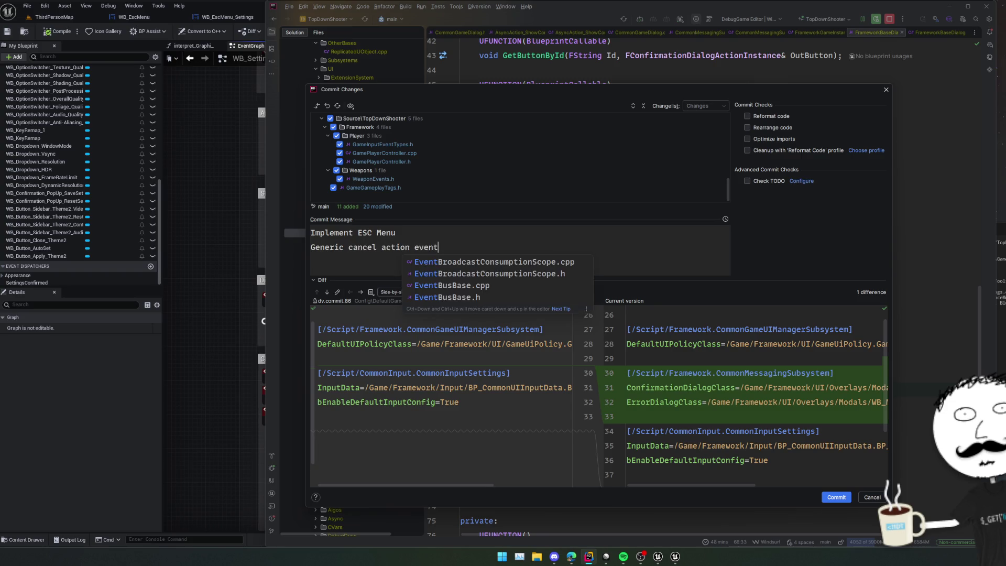
text( broadcast)
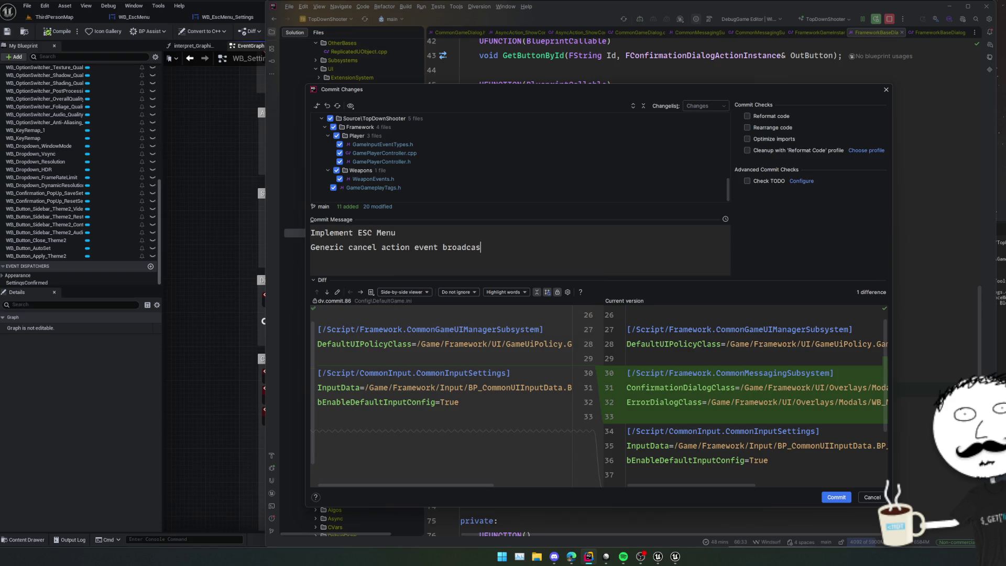
key(Return)
text(EventBus )
text(change to check )
text(if ev)
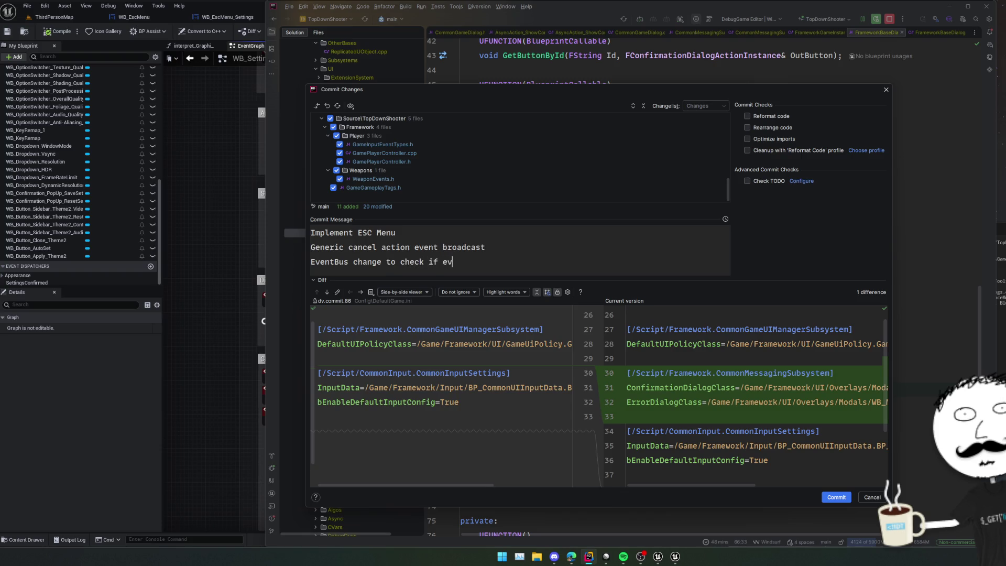
text(ent was consumed)
key(Return)
scroll(466, 159, down, 5)
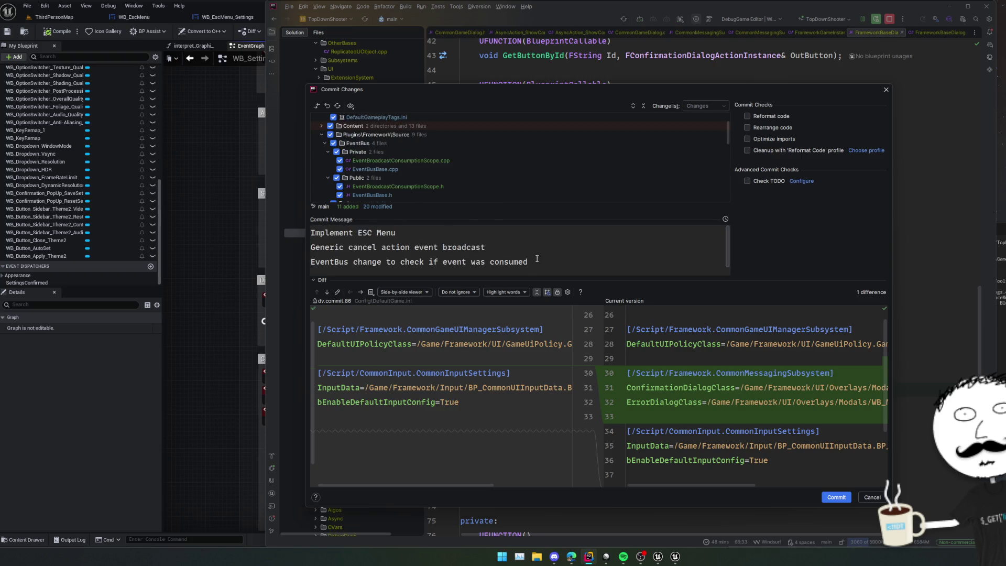
text(Implement )
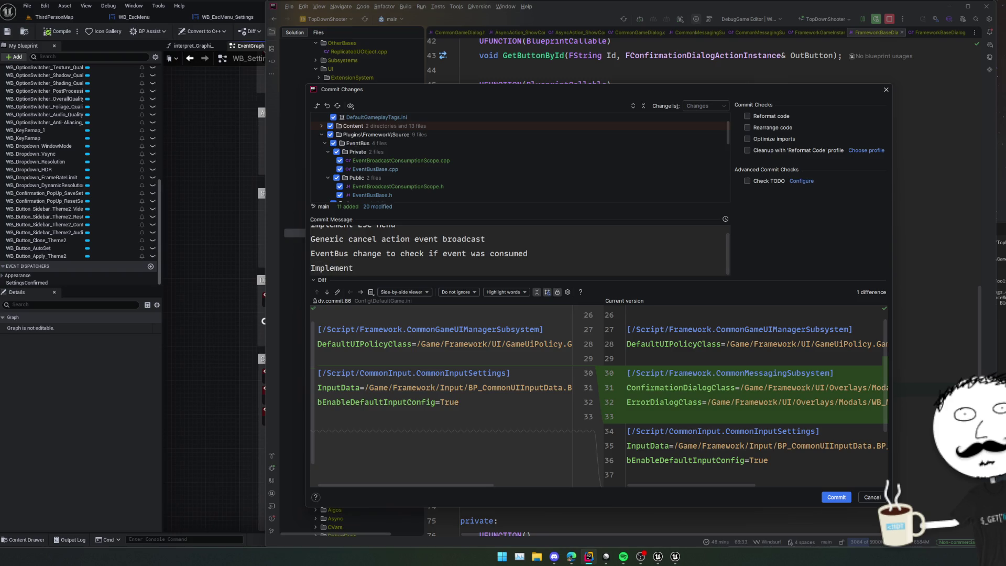
text(framework dia)
text(logs)
Review the WeaponEvents.h and GameGameplayTags.h diffs, then commit the changes.
scroll(477, 168, down, 5)
scroll(476, 169, down, 4)
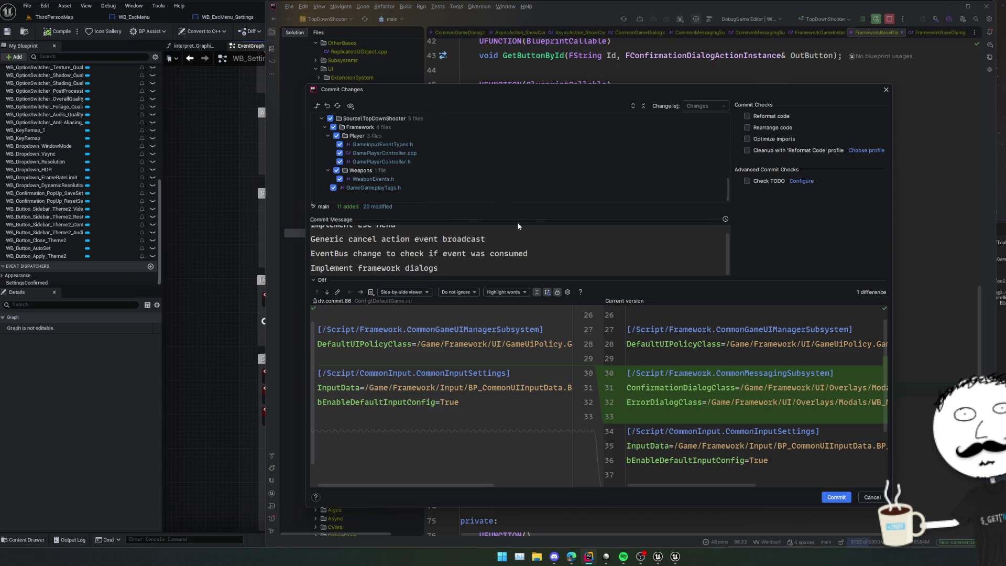
click(421, 187)
key(Up)
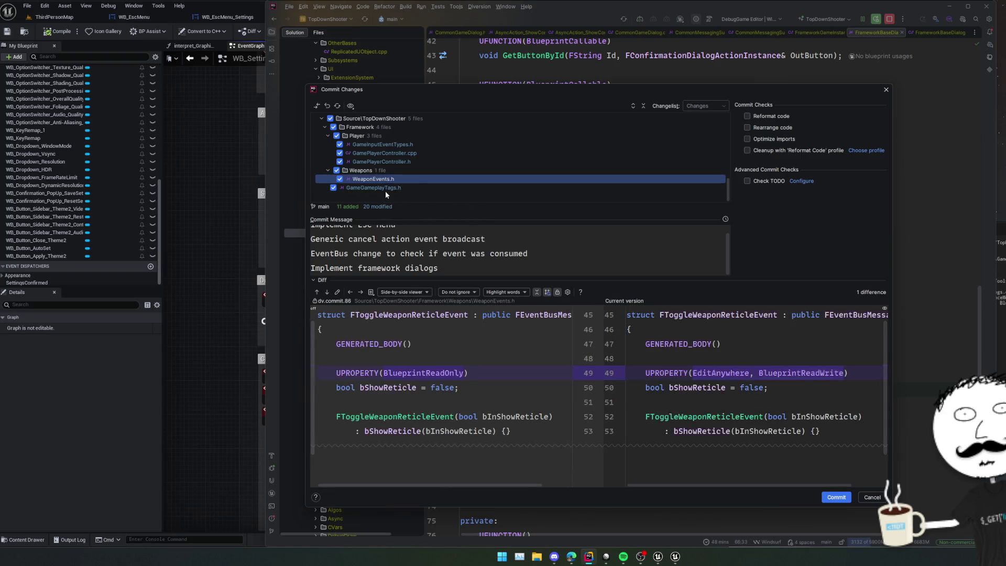
click(385, 188)
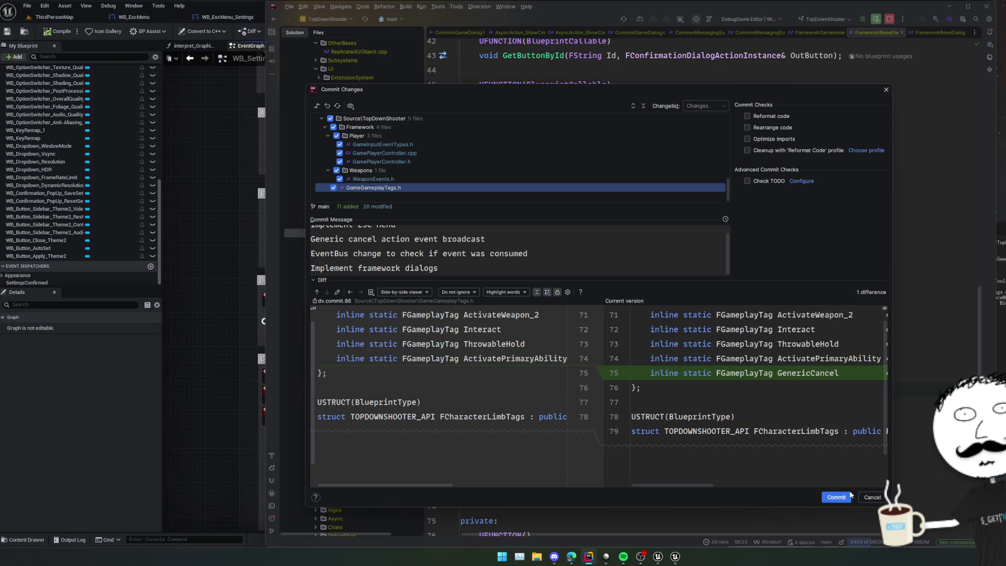
click(842, 498)
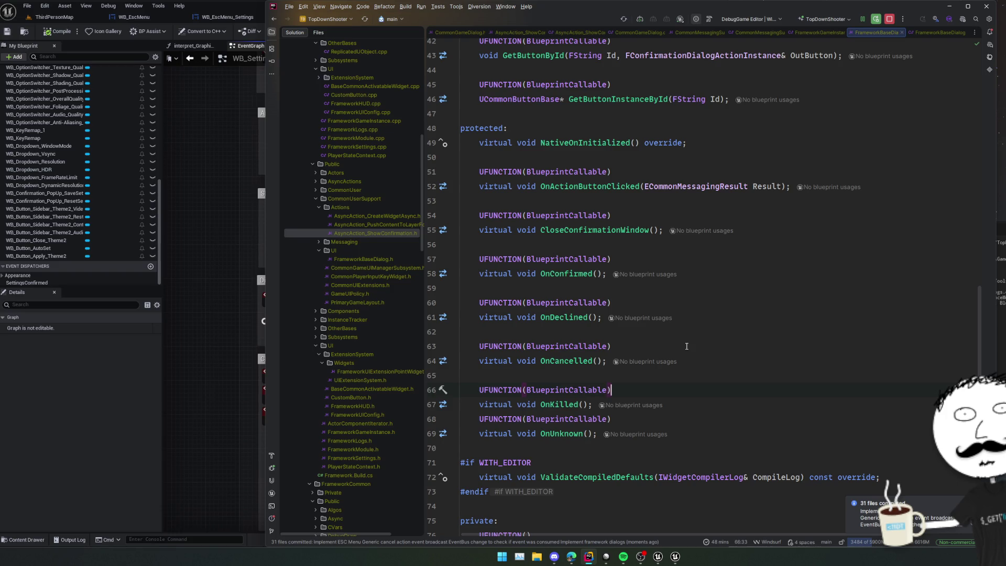
Bring up Linear's ZombieShooter All issues list, then switch away to the web browser.
click(606, 556)
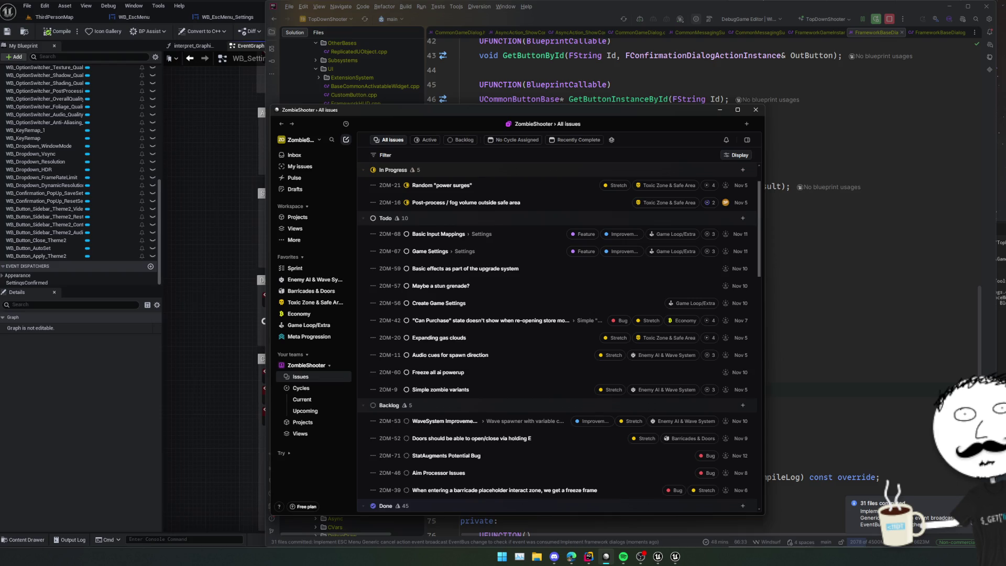
key(alt+Tab)
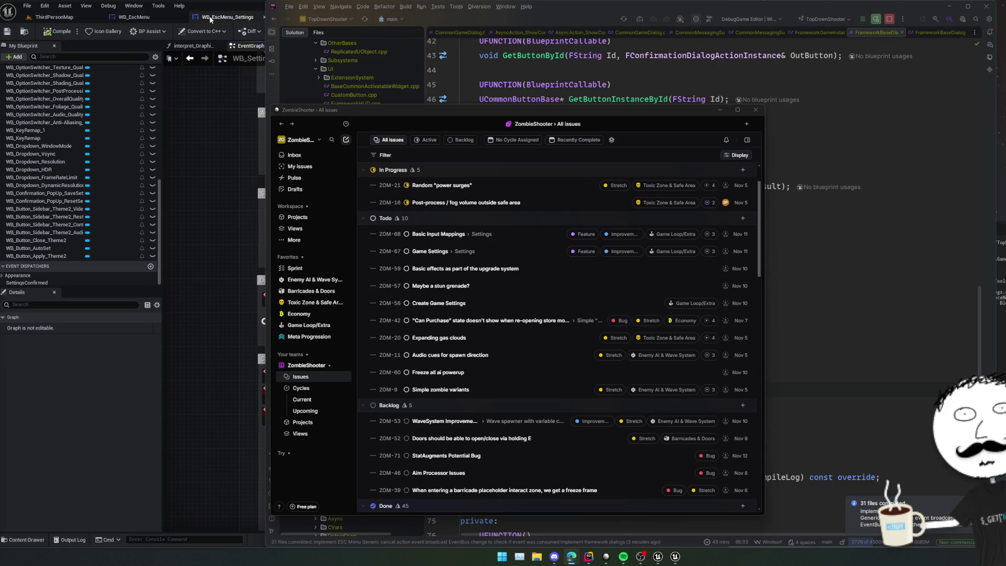
click(53, 17)
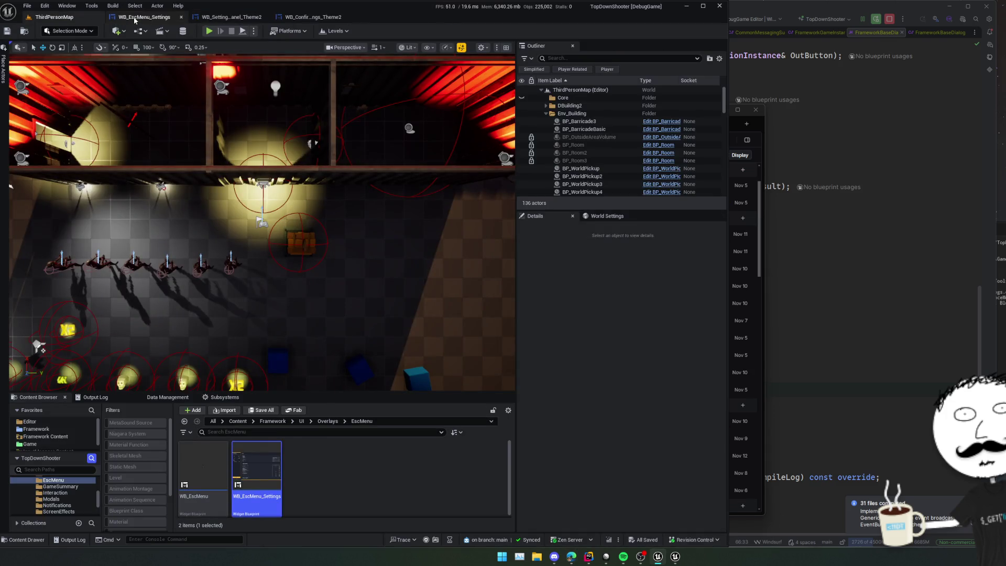
click(181, 17)
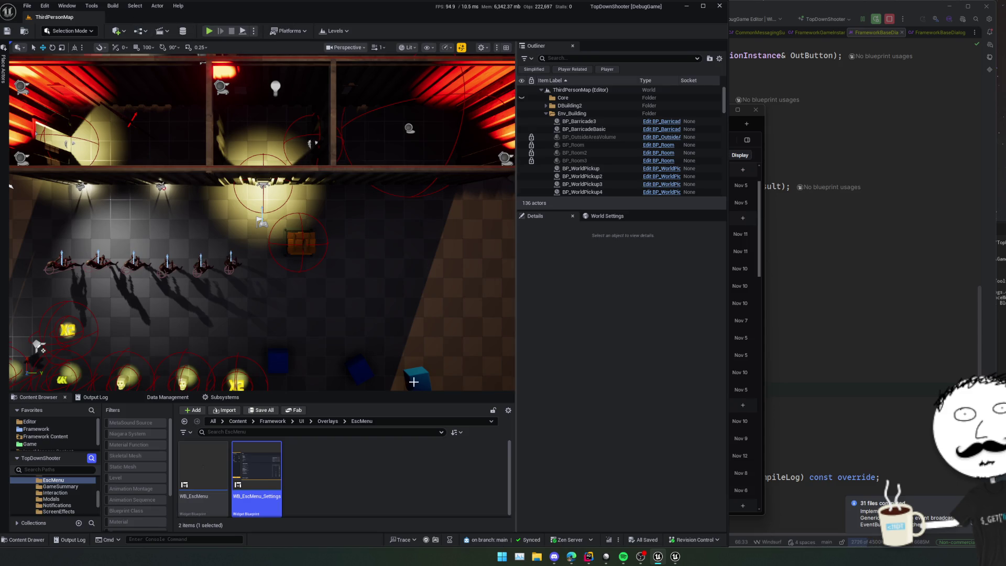
drag(405, 398, 405, 455)
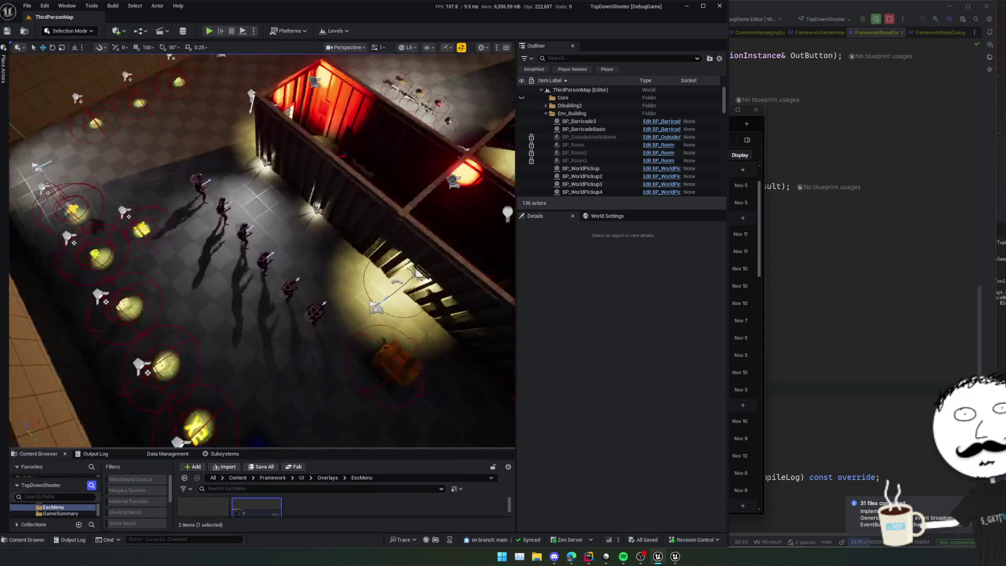
drag(403, 395, 403, 395)
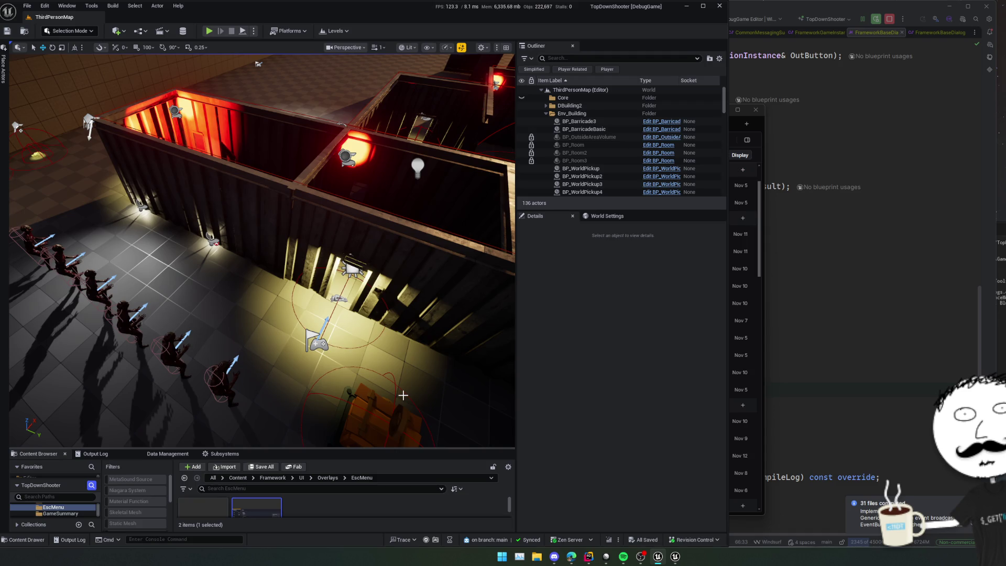
drag(372, 400, 371, 400)
drag(24, 174, 23, 128)
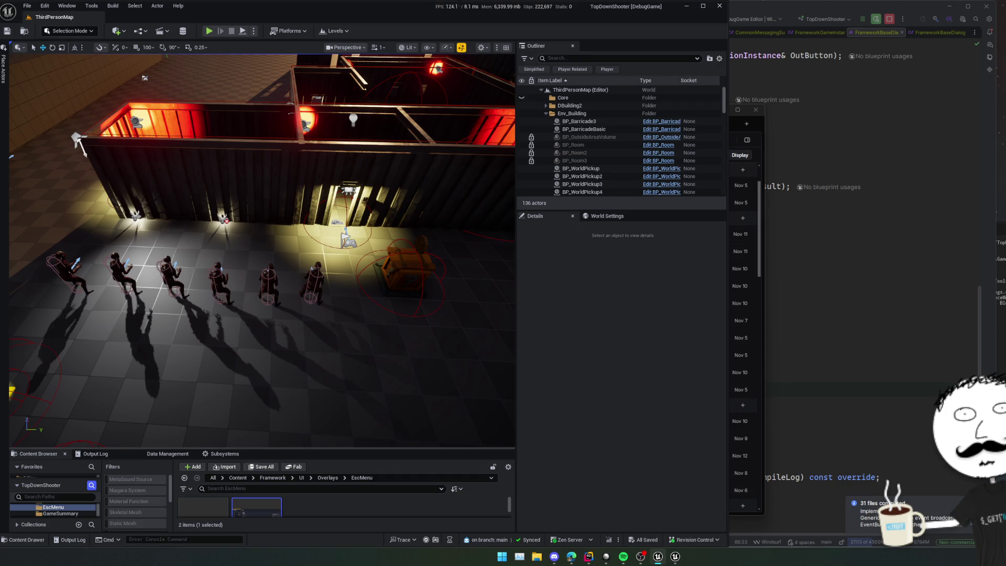
drag(11, 156, 11, 156)
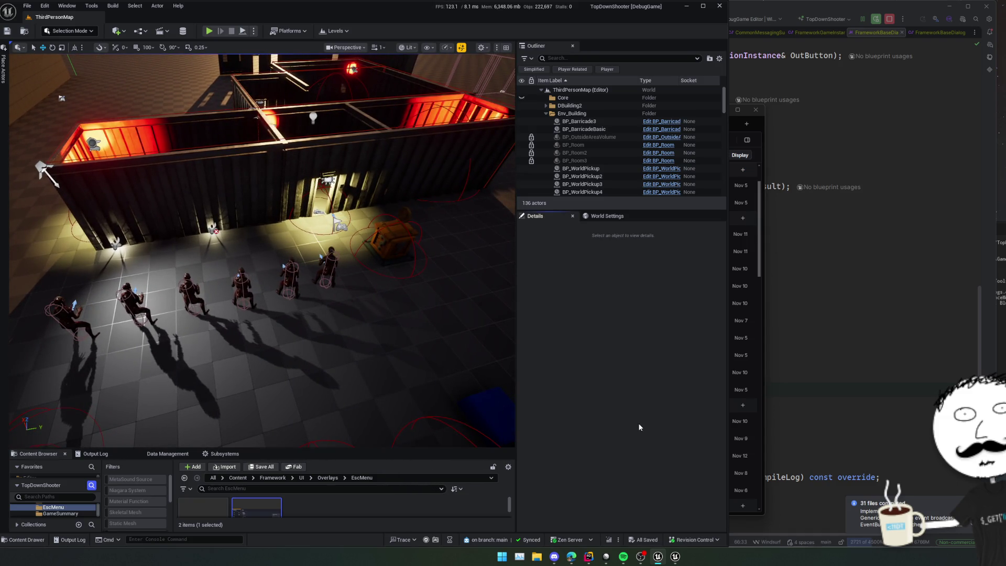
drag(435, 363, 320, 300)
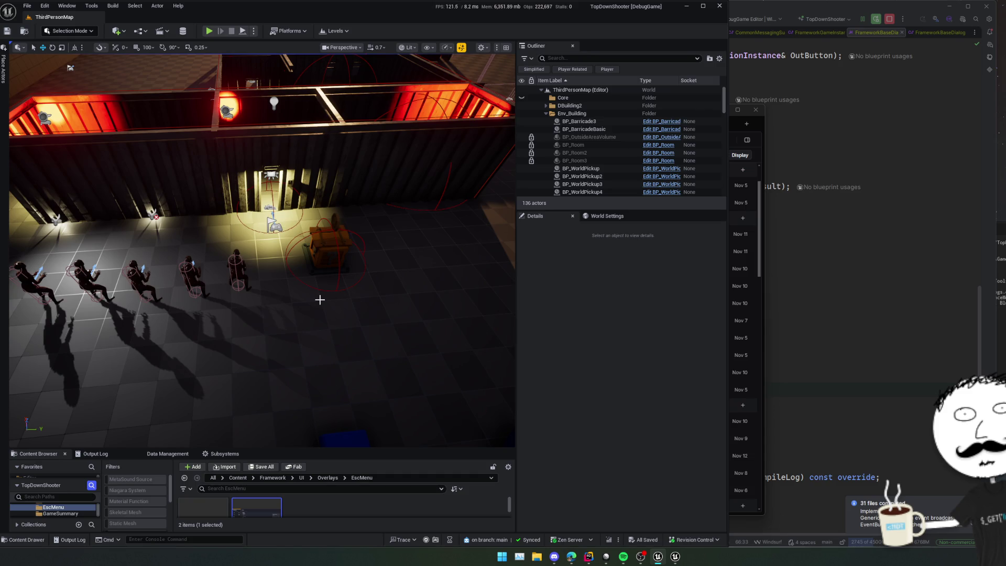
click(606, 556)
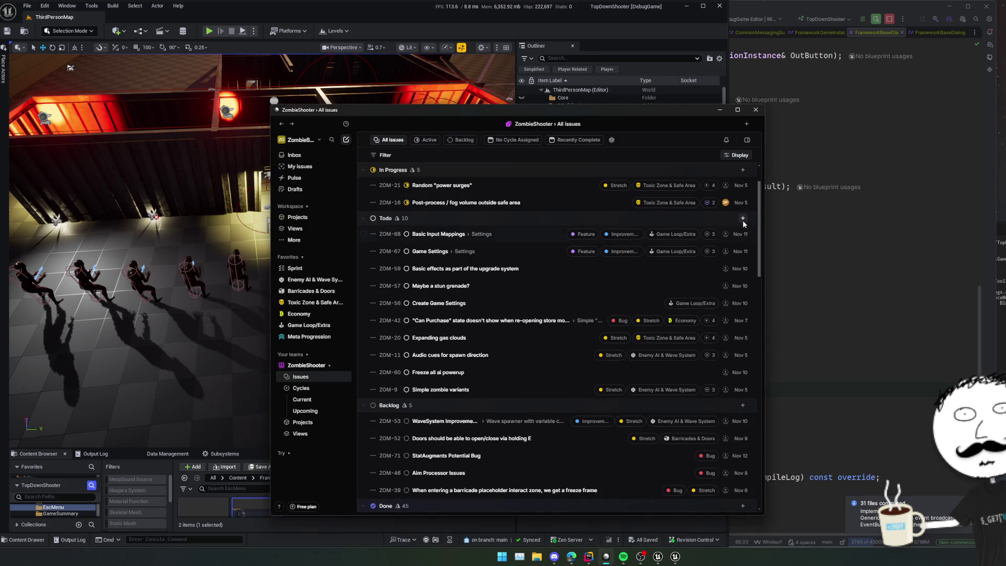
Create a Todo issue titled 'No way to choose which grenade slot you want to use…' and move Linear aside.
click(742, 218)
text(No)
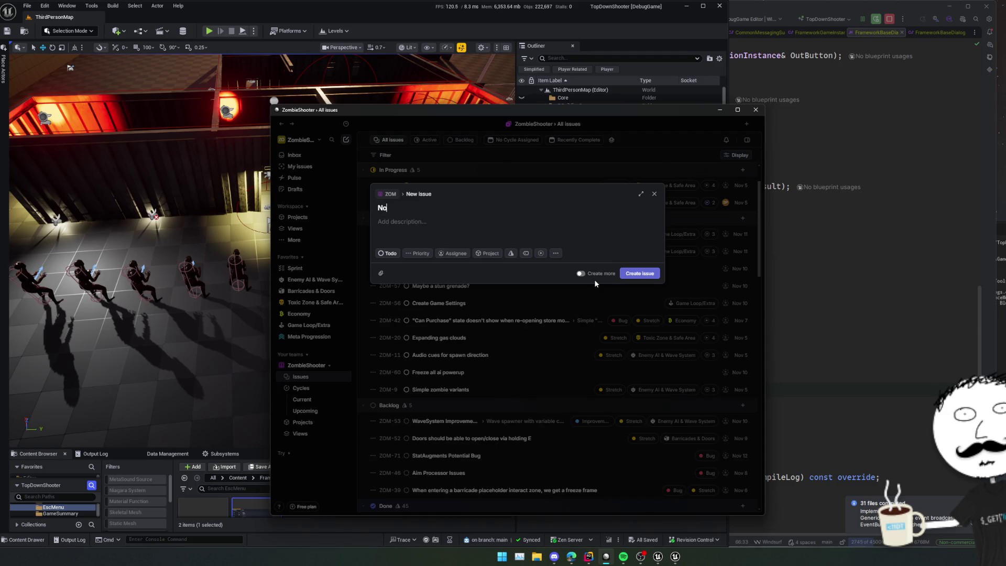
text( way to choose wh)
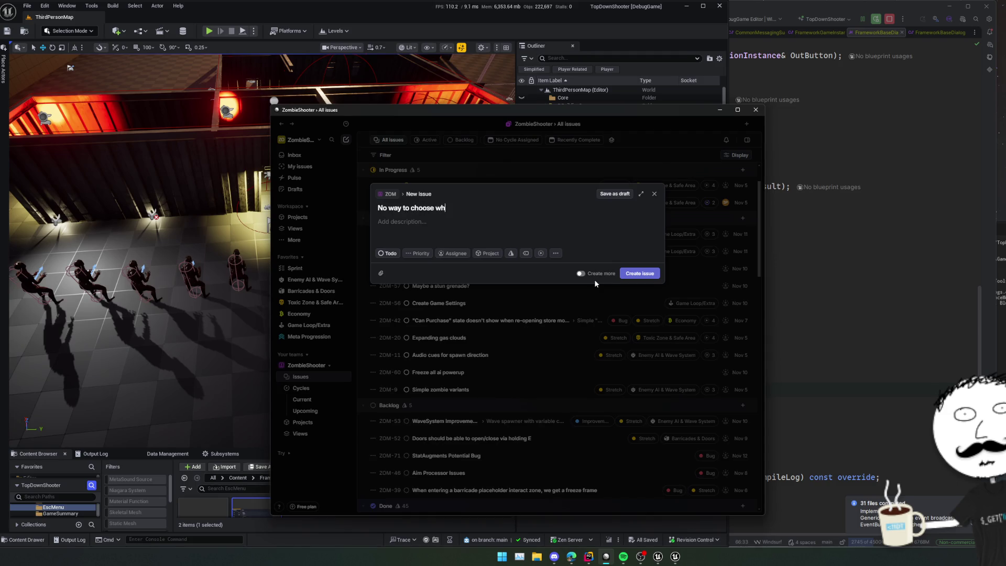
text(ich grenade slot you want to)
text( use, other th)
text(an swapping the )
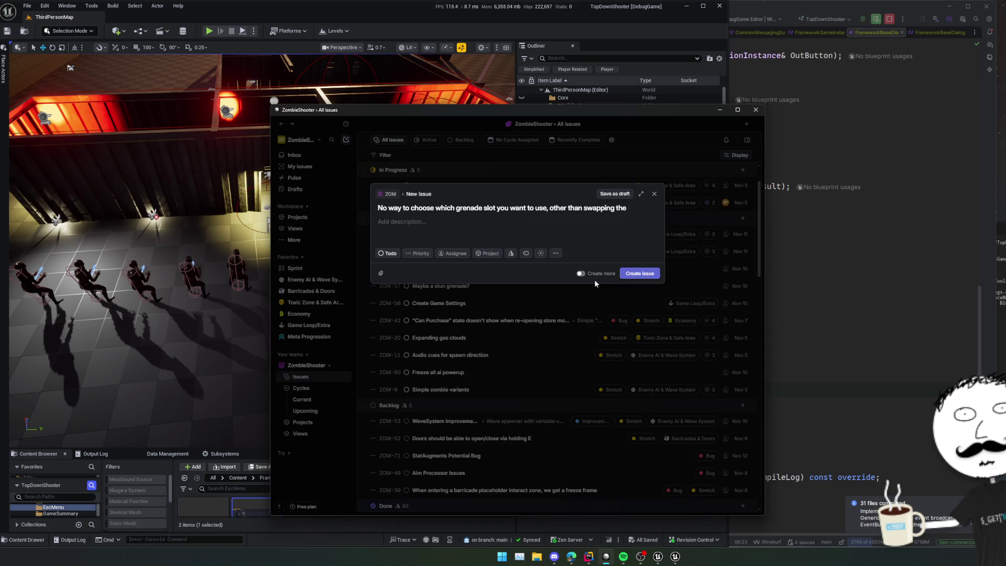
text(m on the h)
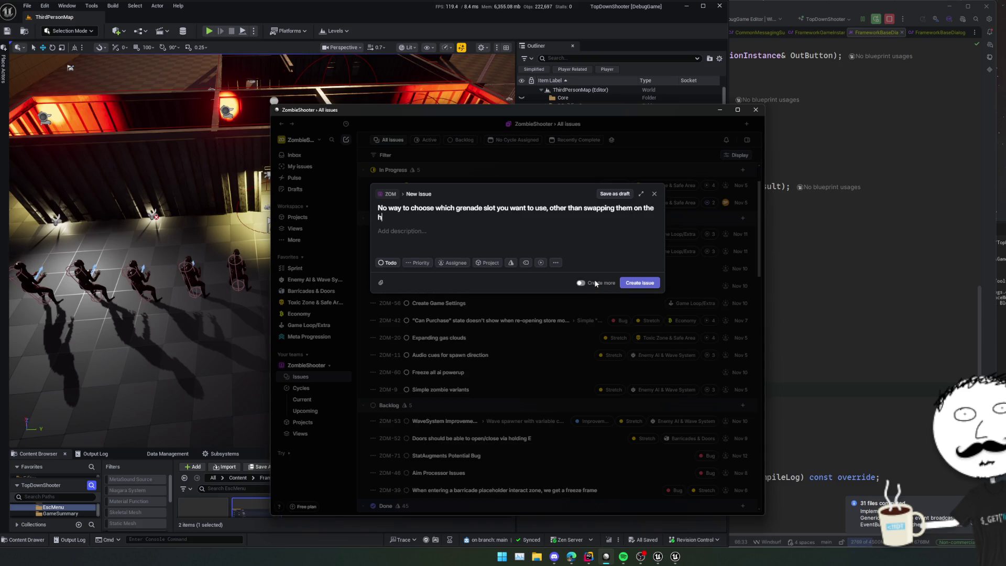
text(otbar)
key(ctrl+Return)
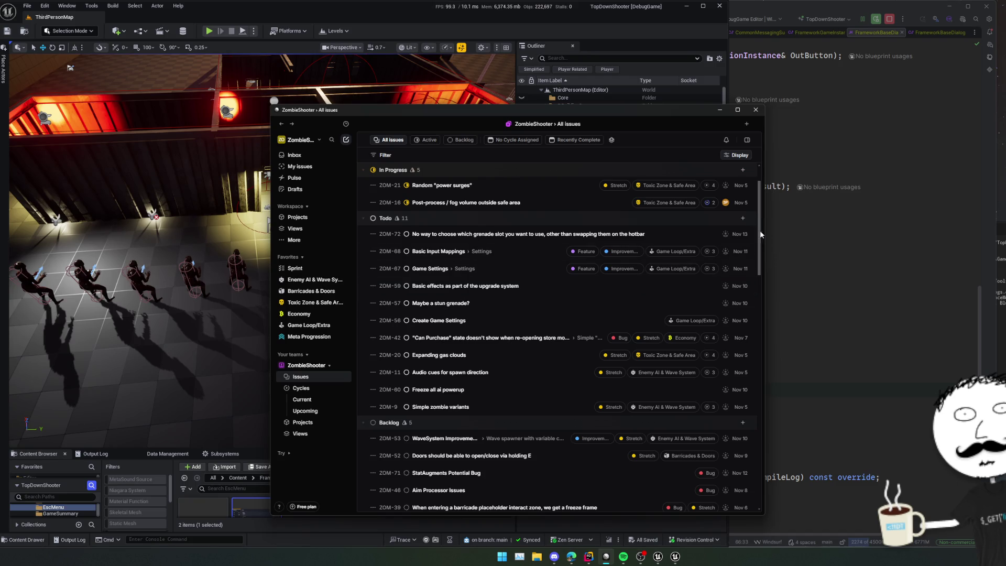
drag(607, 118, 545, 118)
Close all open code files in the editor.
click(832, 223)
click(739, 244)
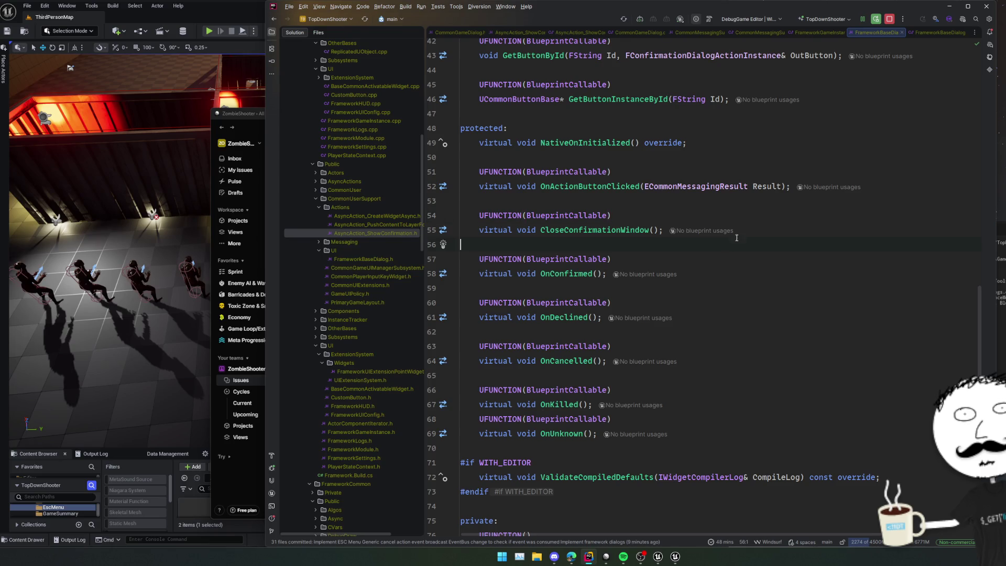
middle_click(471, 32)
middle_click(470, 32)
middle_click(470, 31)
middle_click(471, 31)
middle_click(470, 32)
middle_click(470, 32)
middle_click(471, 32)
middle_click(470, 32)
middle_click(470, 31)
Collapse the Config and Framework folders and expand the Inventory folder in the Solution tree.
scroll(409, 166, up, 10)
double_click(409, 77)
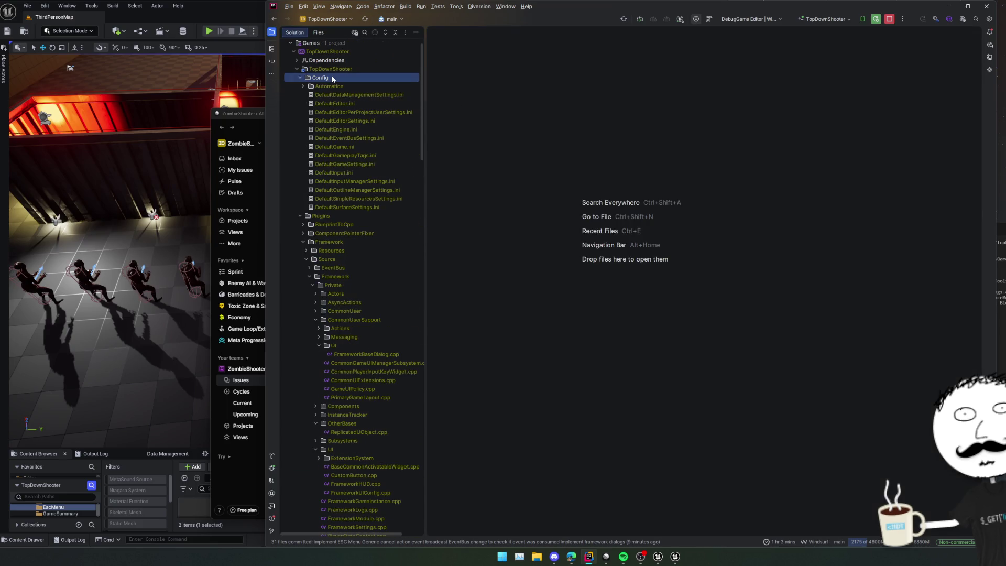
double_click(332, 149)
click(347, 155)
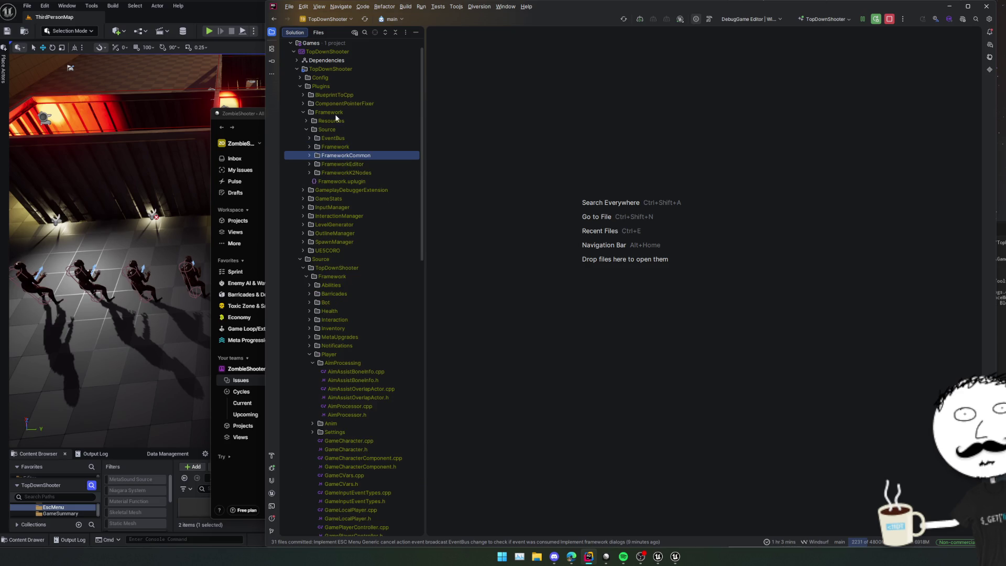
double_click(356, 113)
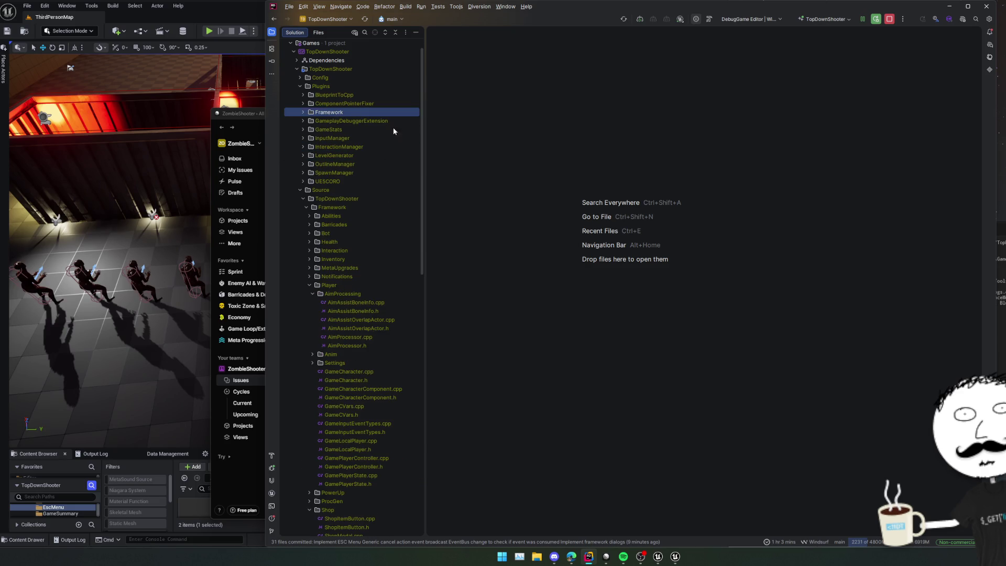
scroll(392, 156, down, 3)
click(348, 212)
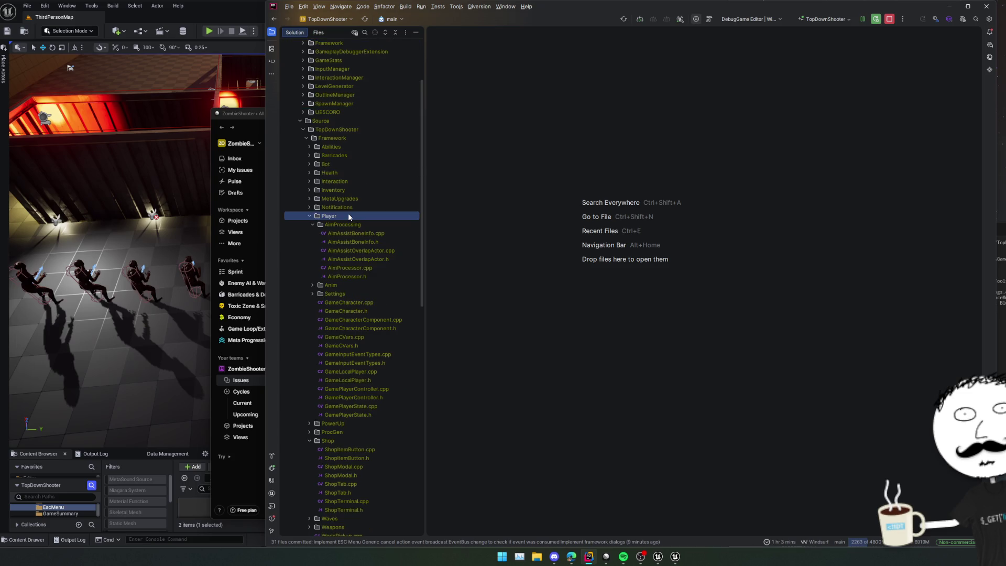
double_click(349, 190)
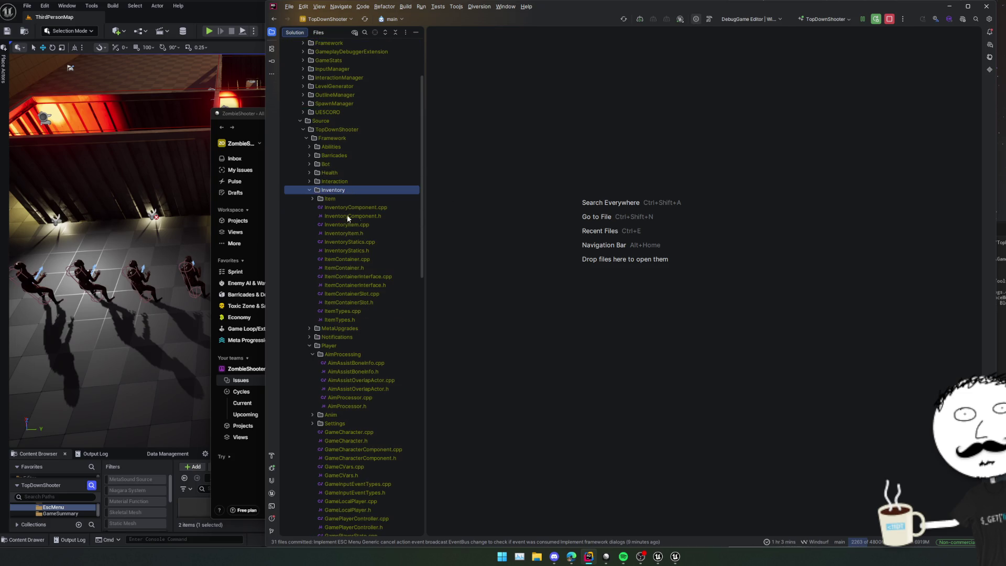
Open InventoryComponent.h and set a breakpoint on line 41.
double_click(405, 215)
scroll(607, 225, down, 10)
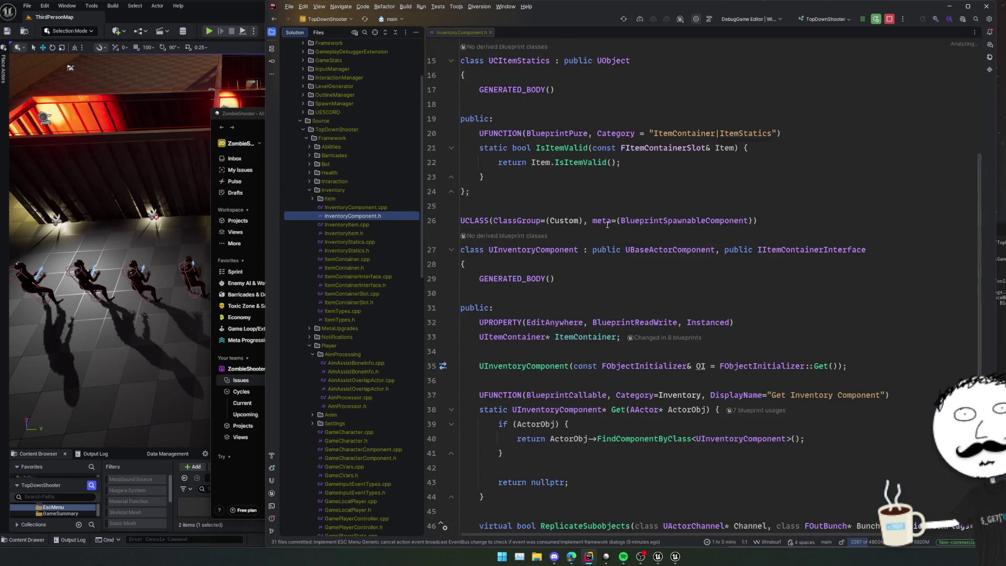
click(432, 204)
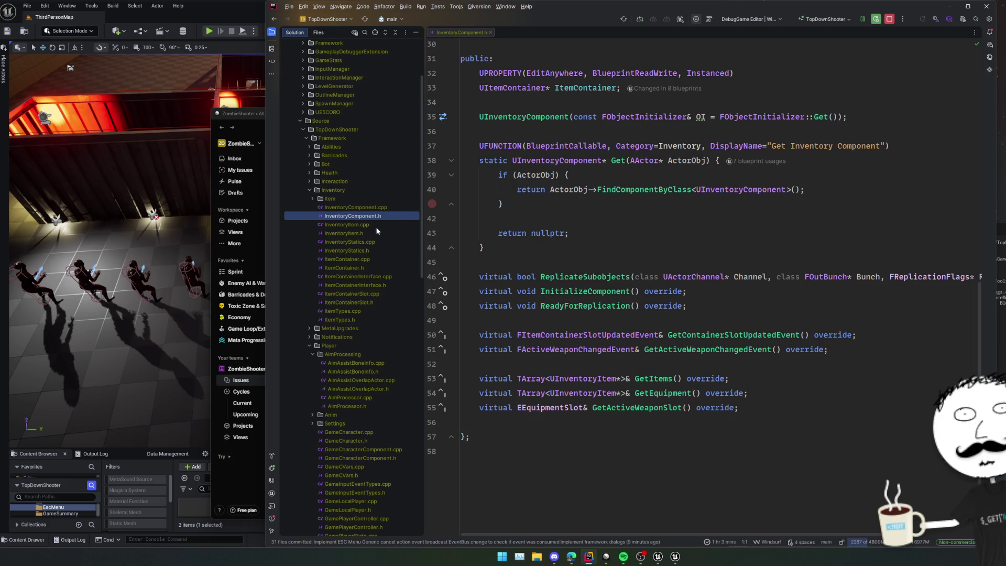
scroll(639, 255, up, 4)
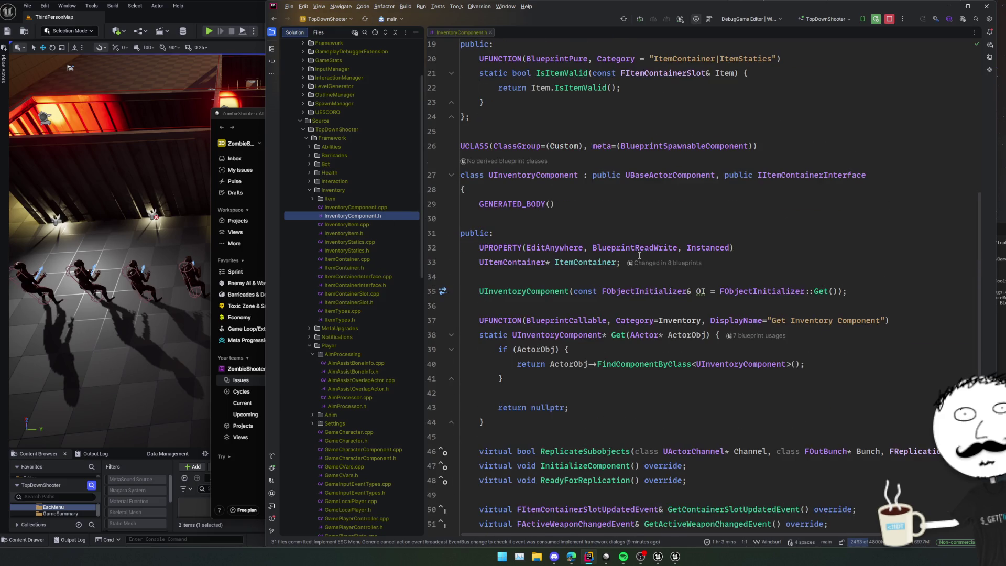
Jump to the UItemContainer declaration and find all usages of the Equipment field.
ctrl+click(519, 262)
scroll(639, 267, down, 3)
click(806, 255)
click(617, 240)
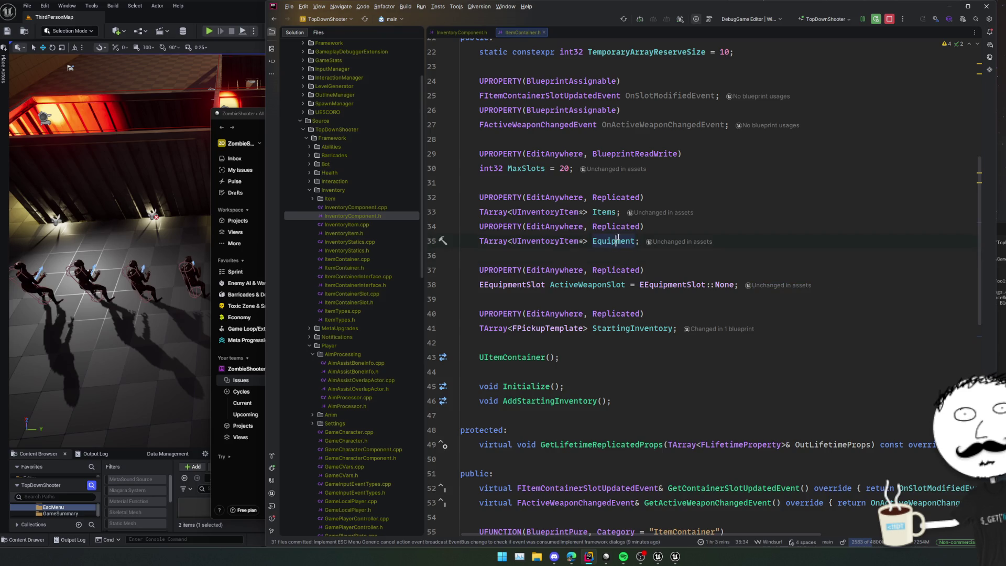
key(alt+F7)
drag(723, 341, 720, 272)
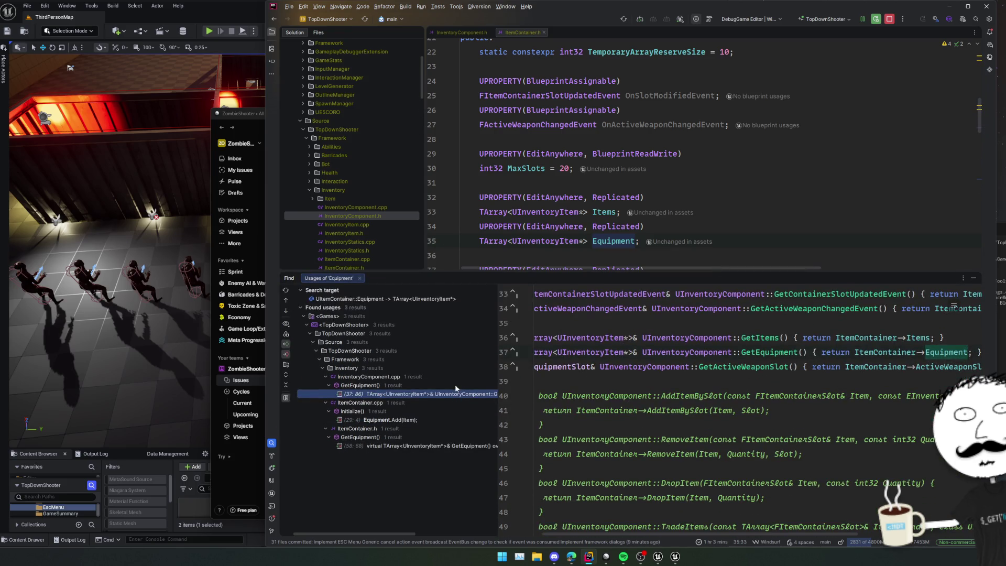
Preview the Equipment.Add(Item) usage, then move to the GetEquipment() usage in ItemContainer.h.
click(382, 419)
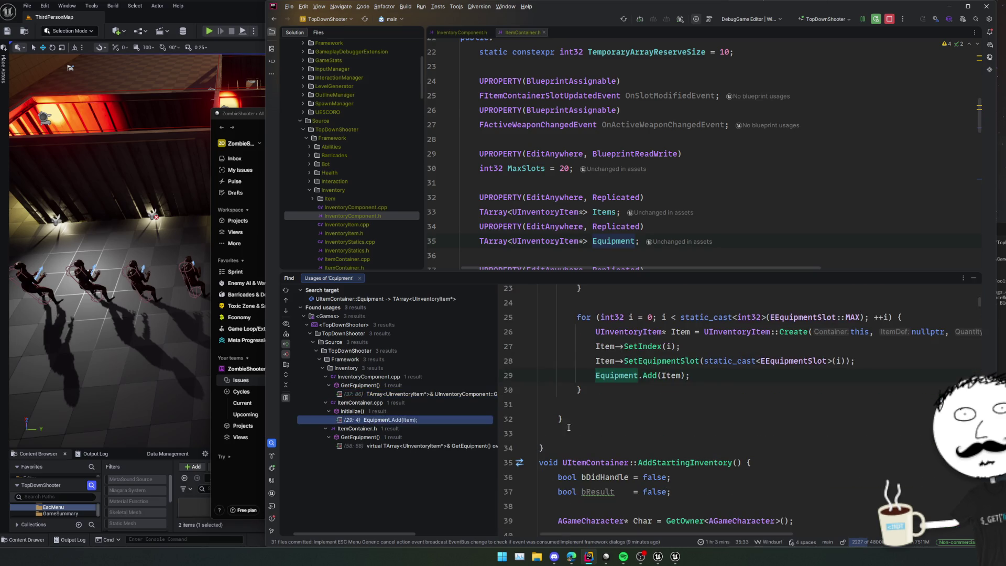
scroll(665, 419, up, 4)
scroll(665, 419, down, 3)
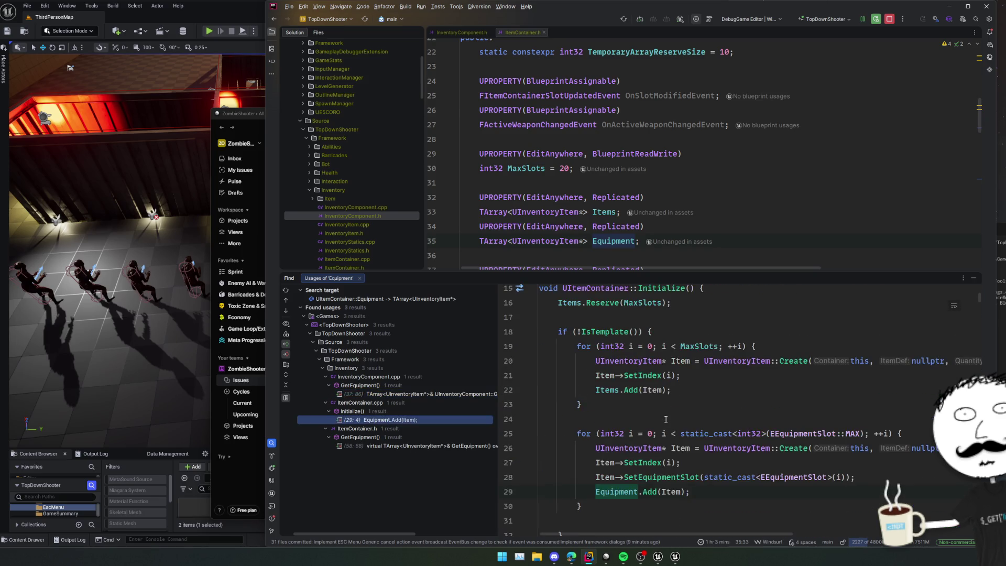
key(ctrl+alt+Down)
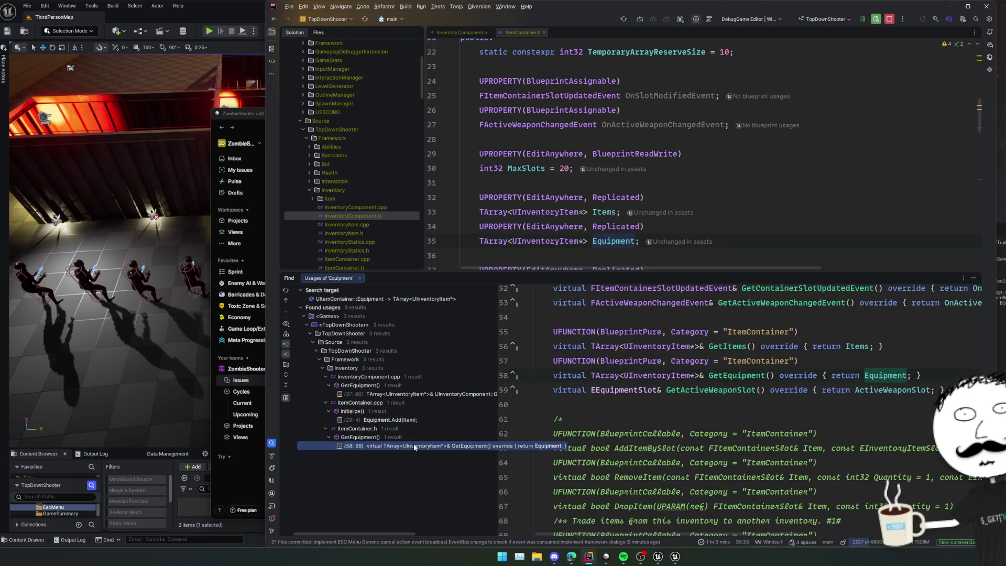
Find usages of GetEquipment(), preview the const GetEquipment, IterateEquipment and IterateAll results, then close them.
ctrl+click(739, 375)
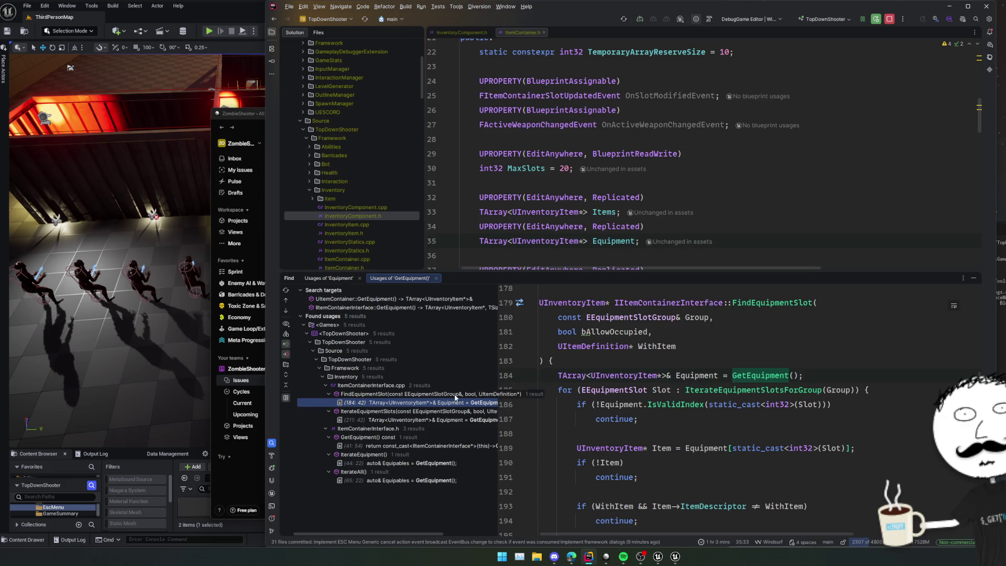
click(432, 445)
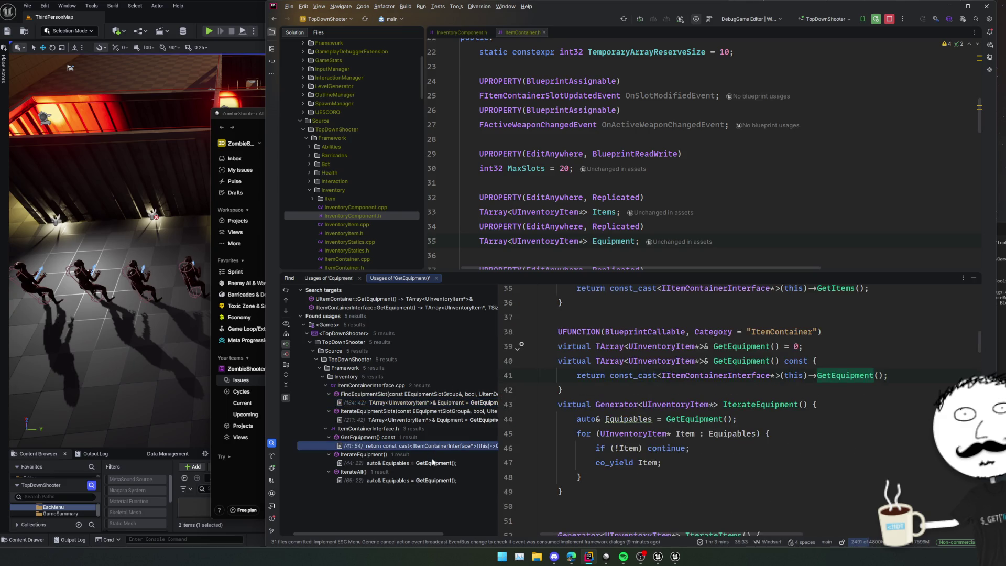
click(431, 464)
click(427, 481)
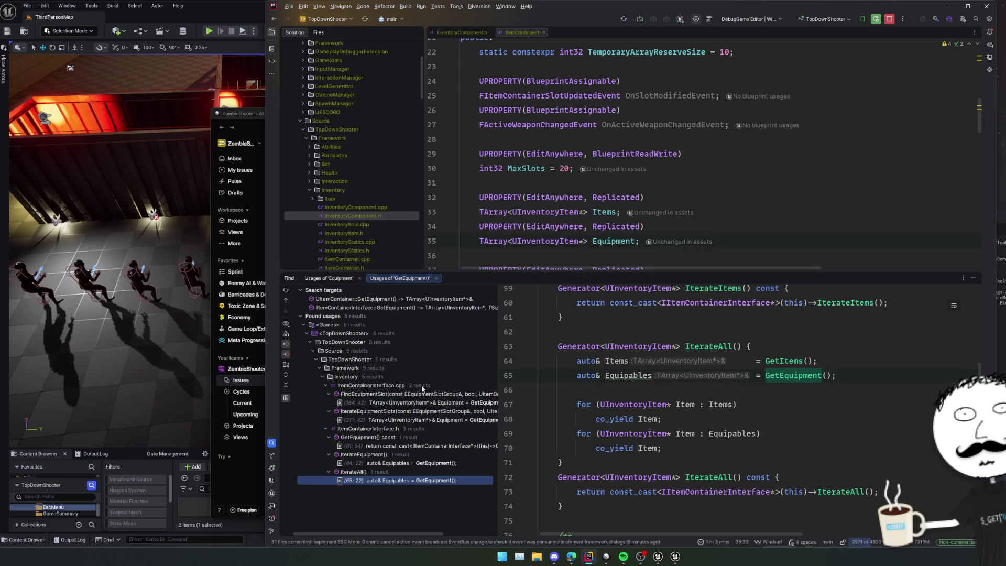
key(shift+Escape)
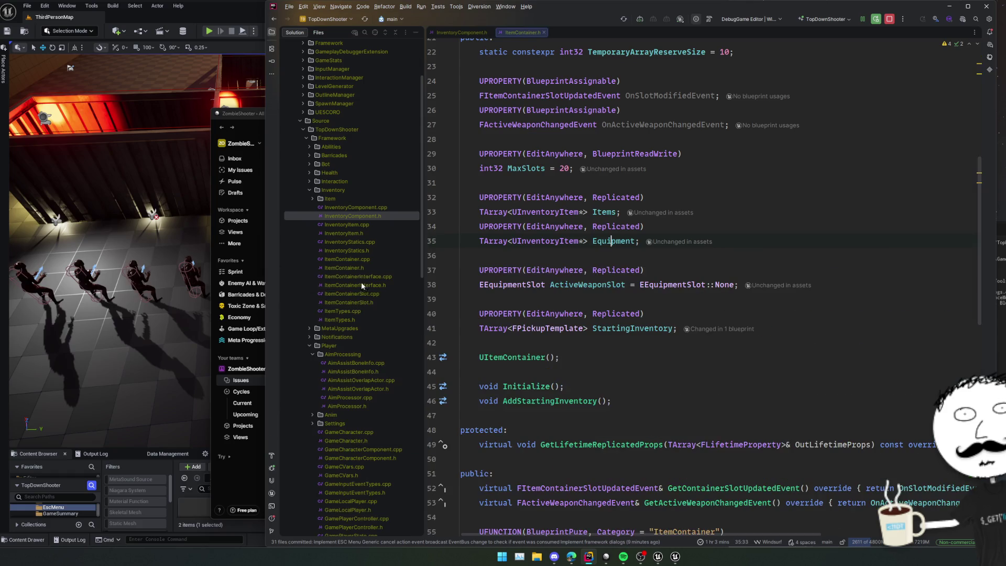
Open InventoryItem.h from the Solution tree.
click(365, 233)
double_click(587, 284)
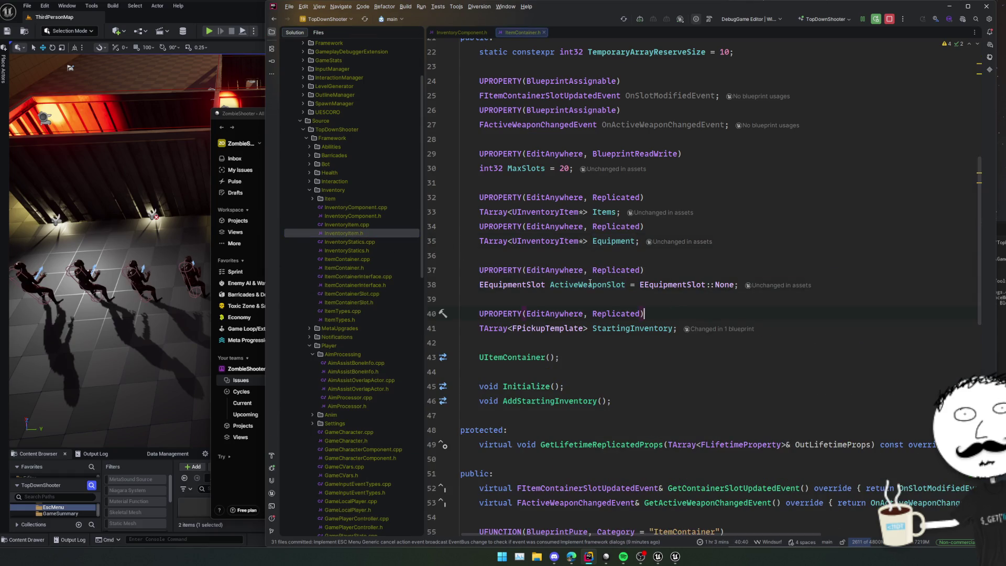
click(576, 341)
scroll(573, 338, up, 3)
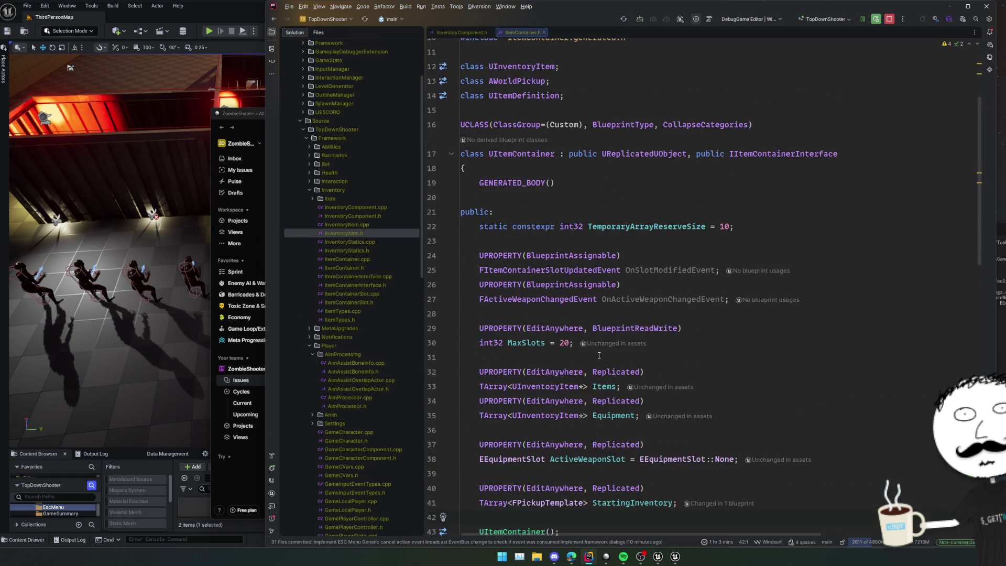
double_click(365, 234)
scroll(573, 327, down, 15)
scroll(573, 327, up, 3)
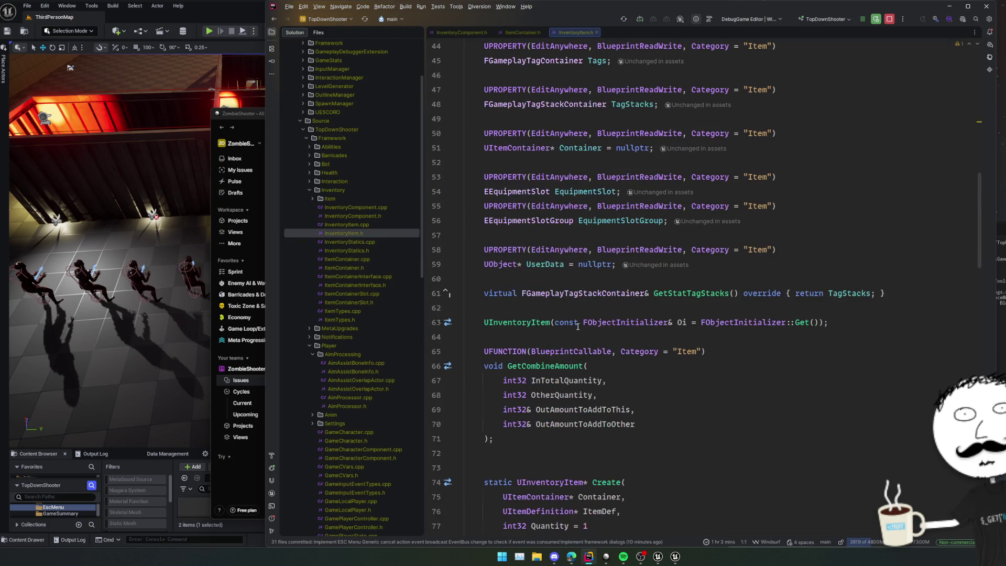
Find all usages of the UserData property.
double_click(546, 264)
scroll(546, 263, down, 5)
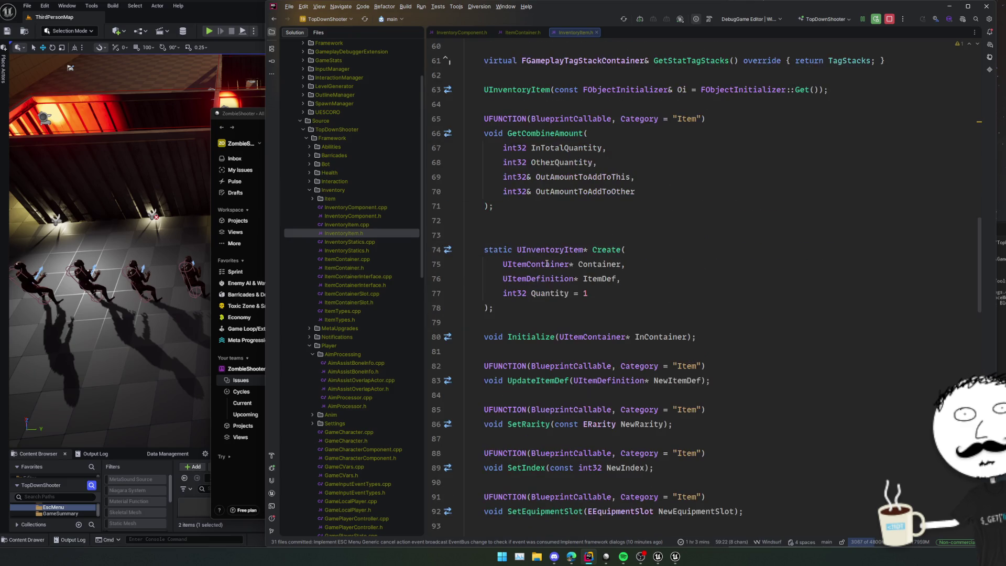
scroll(550, 269, down, 5)
scroll(550, 269, down, 1)
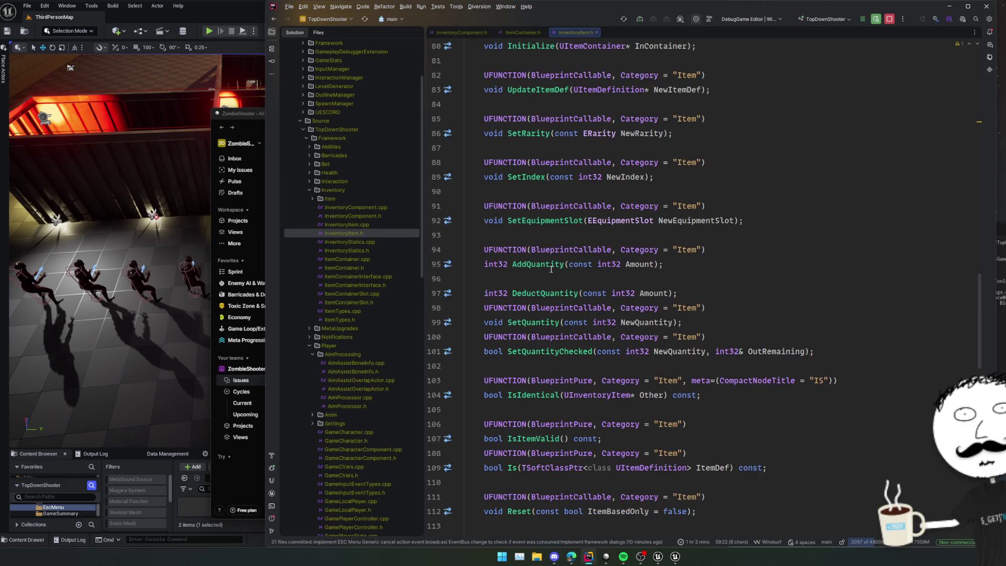
scroll(550, 269, up, 10)
click(556, 206)
key(alt+F7)
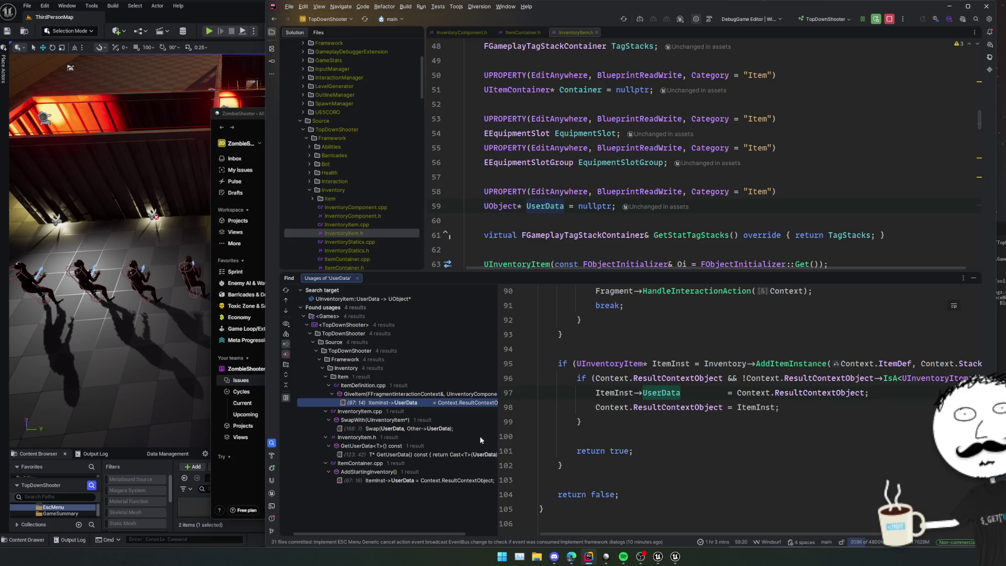
Run Find Usages on GetUserData from its usage in InventoryItem.h.
click(397, 453)
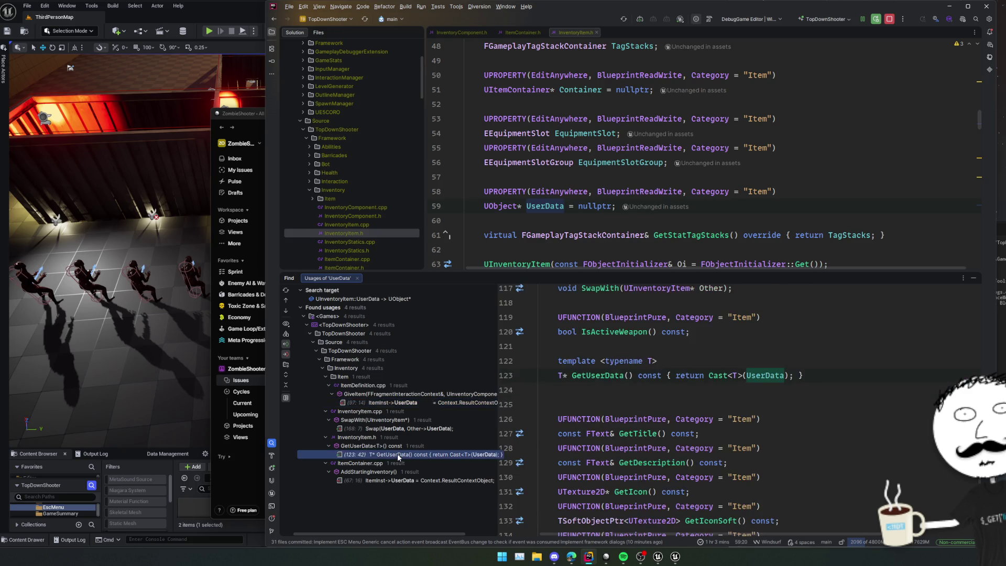
ctrl+click(602, 375)
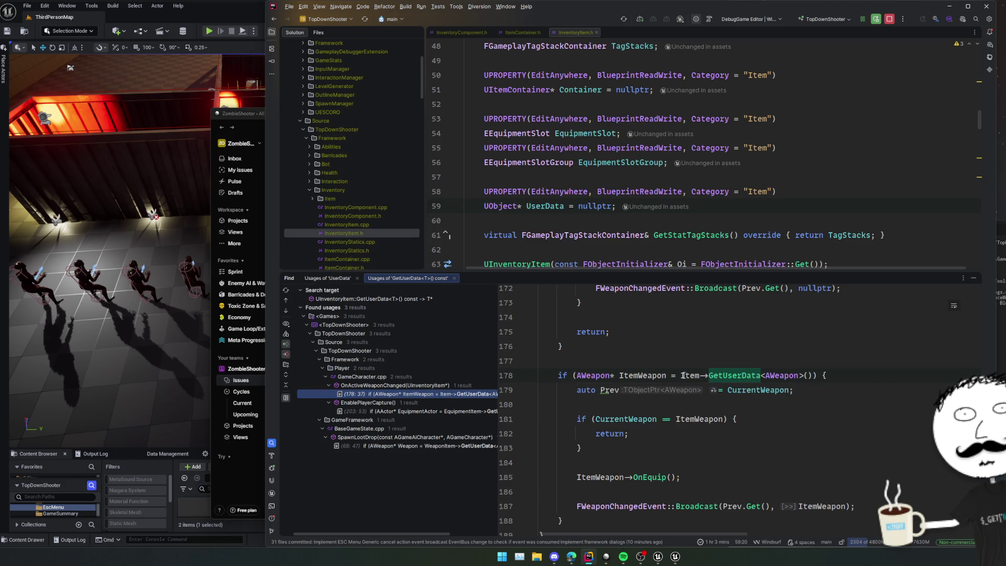
scroll(726, 372, down, 1)
scroll(672, 393, up, 5)
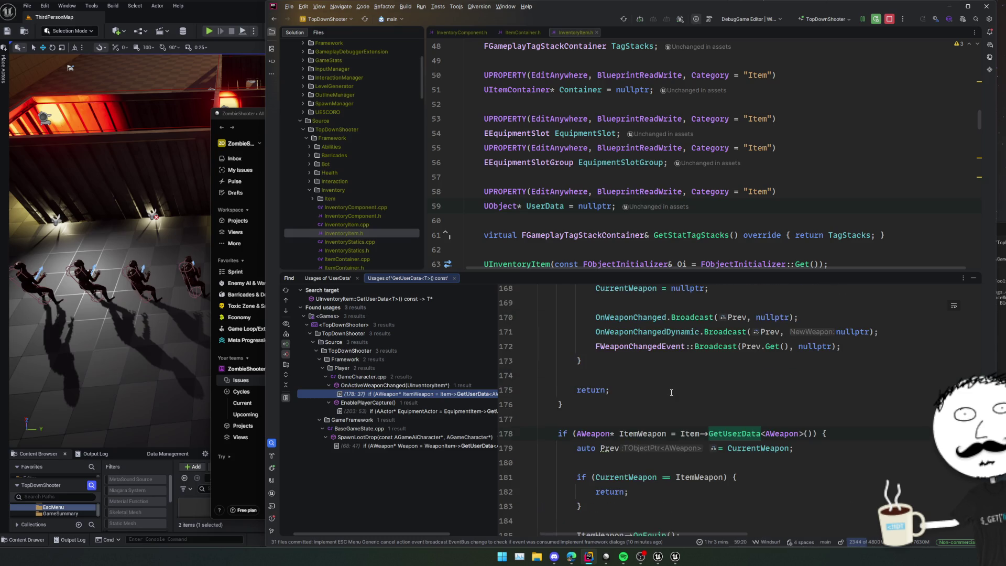
scroll(671, 393, down, 4)
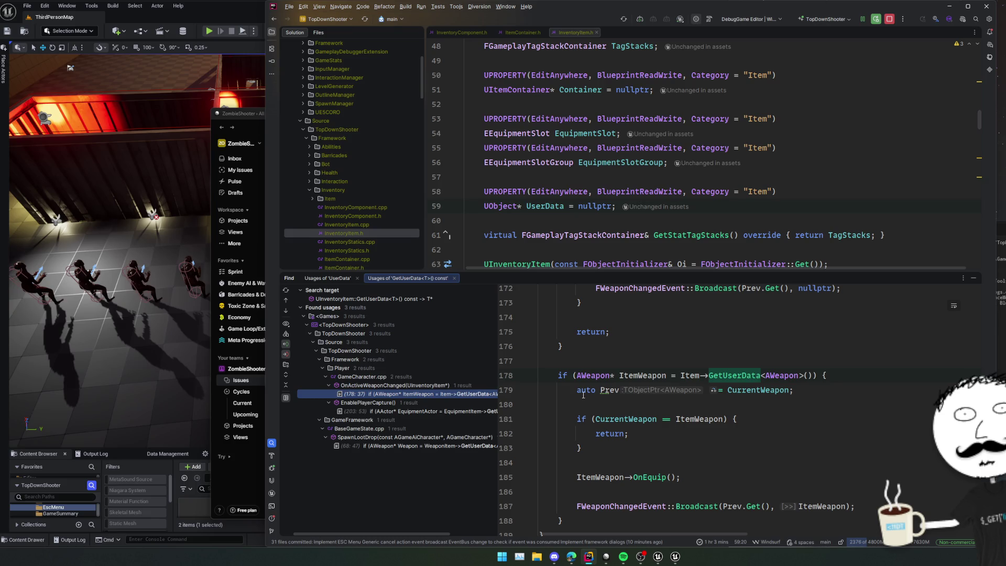
scroll(613, 397, up, 3)
scroll(597, 396, down, 4)
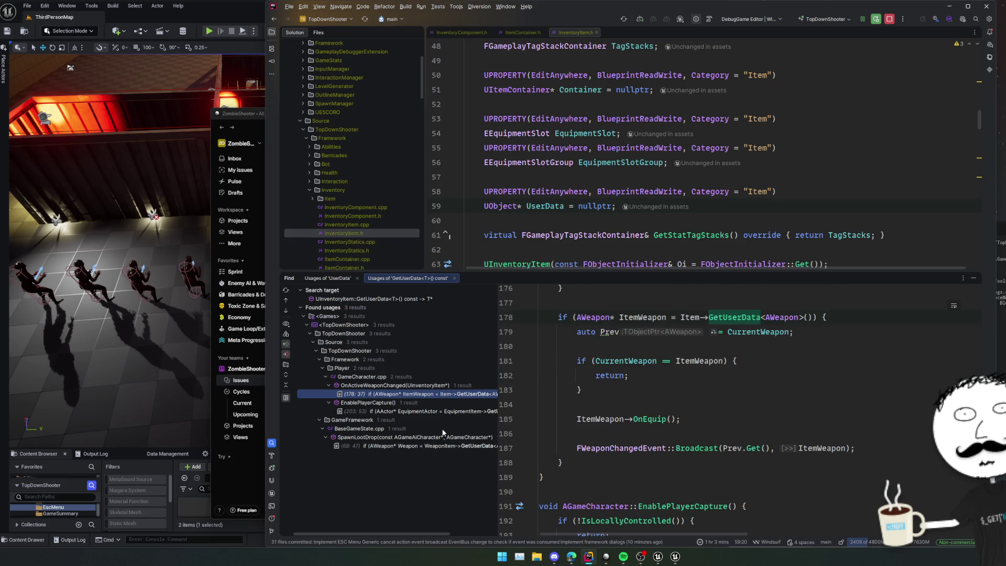
Review the GetUserData calls in EnablePlayerCapture and in BaseGameState's SpawnLootDrop.
click(415, 411)
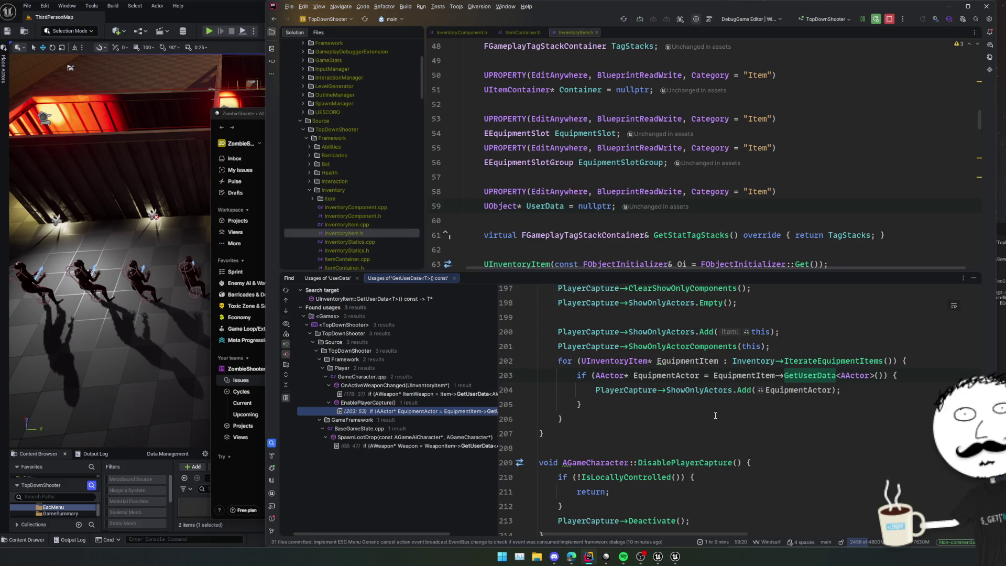
scroll(724, 410, up, 2)
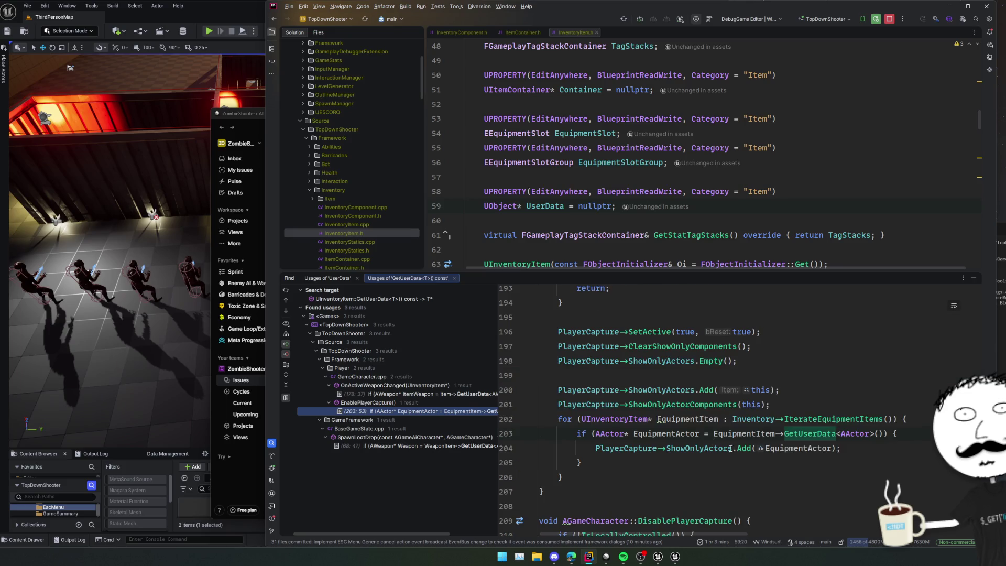
scroll(834, 418, up, 4)
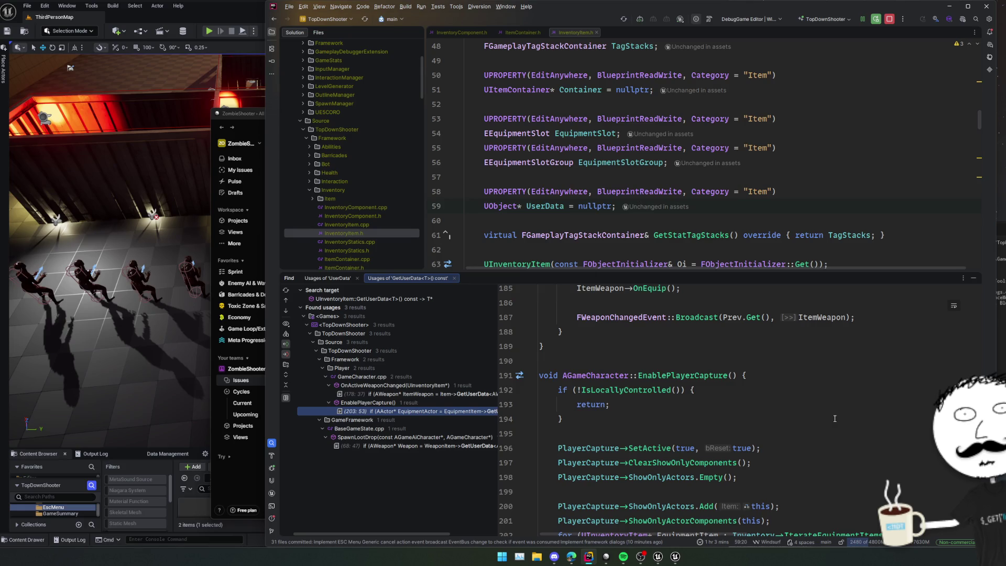
scroll(835, 418, down, 6)
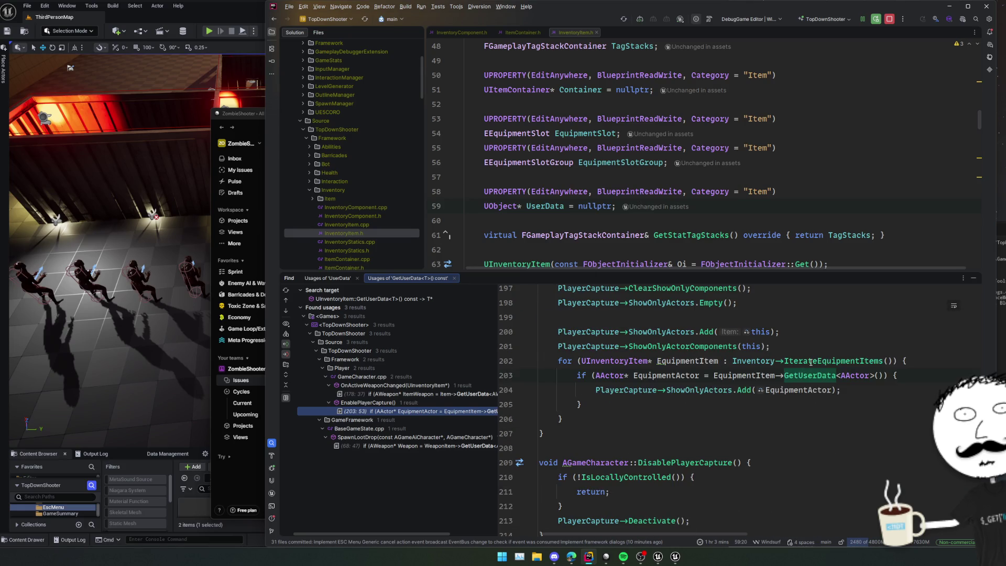
click(693, 408)
click(430, 447)
click(708, 402)
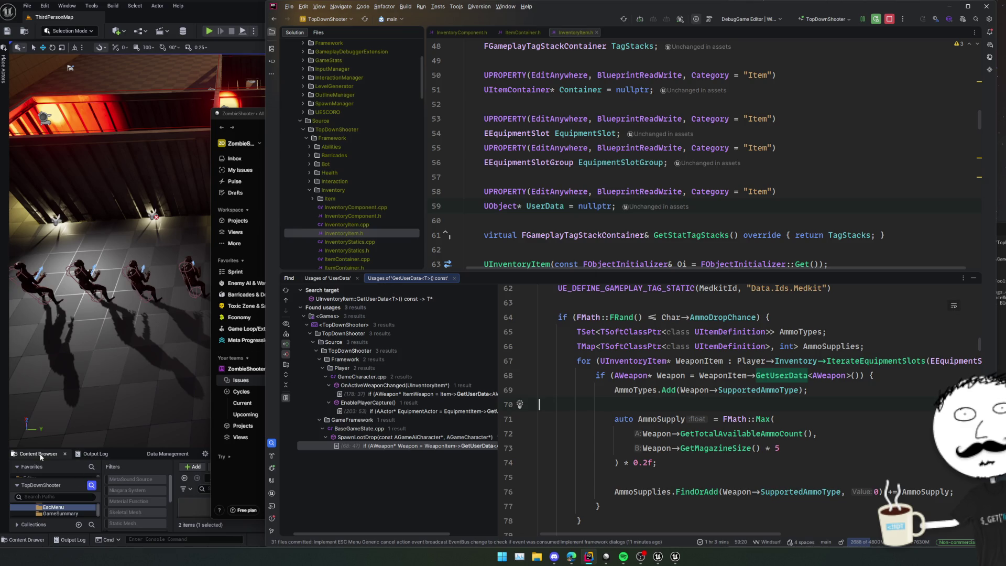
Bring Unreal forward, enlarge the Content Browser and select the root Content folder.
click(39, 453)
drag(272, 449, 271, 315)
scroll(50, 452, up, 2)
scroll(50, 452, up, 5)
click(36, 420)
Search the project assets for 'medkit', then shorten the term to 'med'.
click(261, 343)
text(medkit)
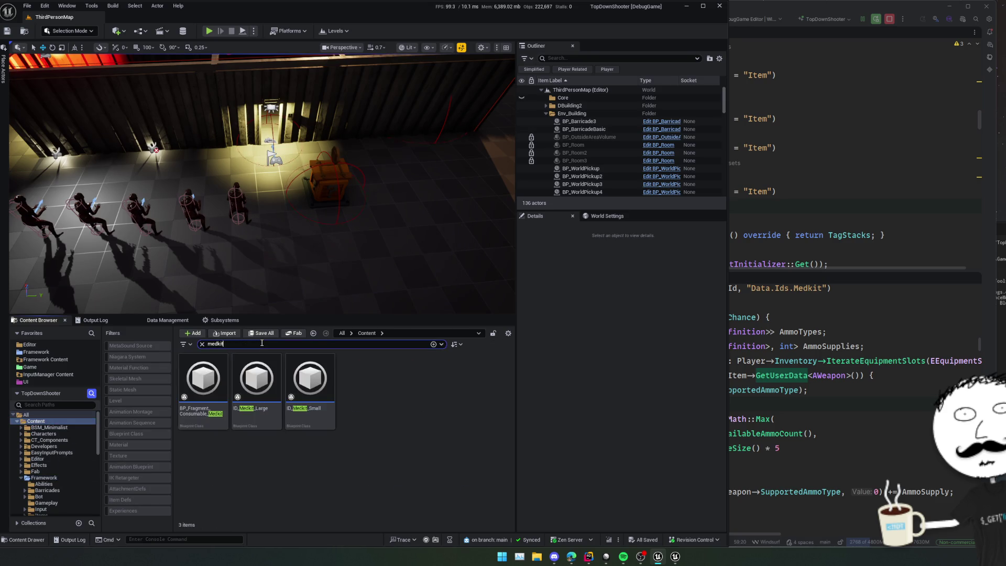
key(BackSpace)
key(BackSpace)
key(BackSpace)
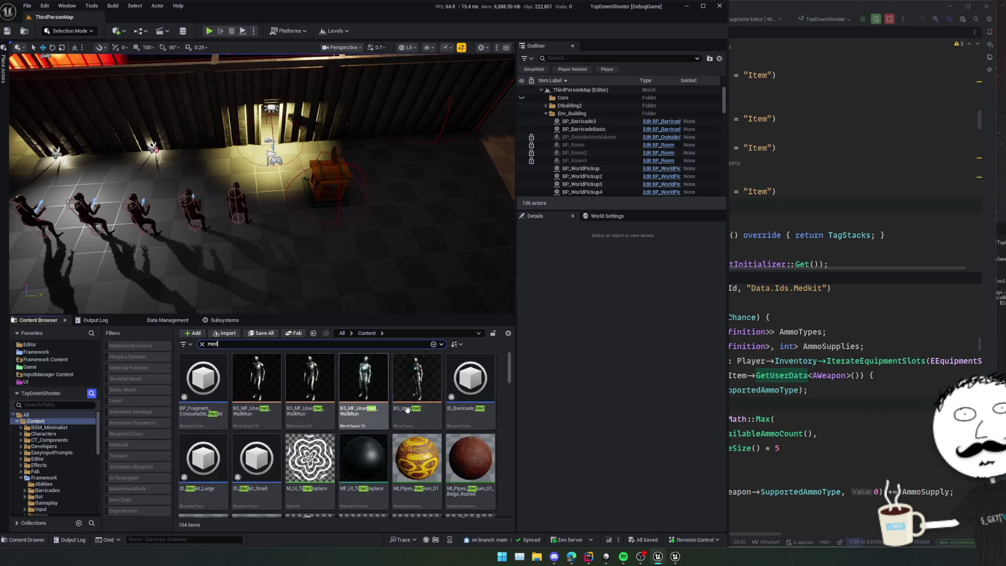
scroll(448, 408, down, 5)
scroll(449, 409, down, 3)
scroll(448, 408, up, 1)
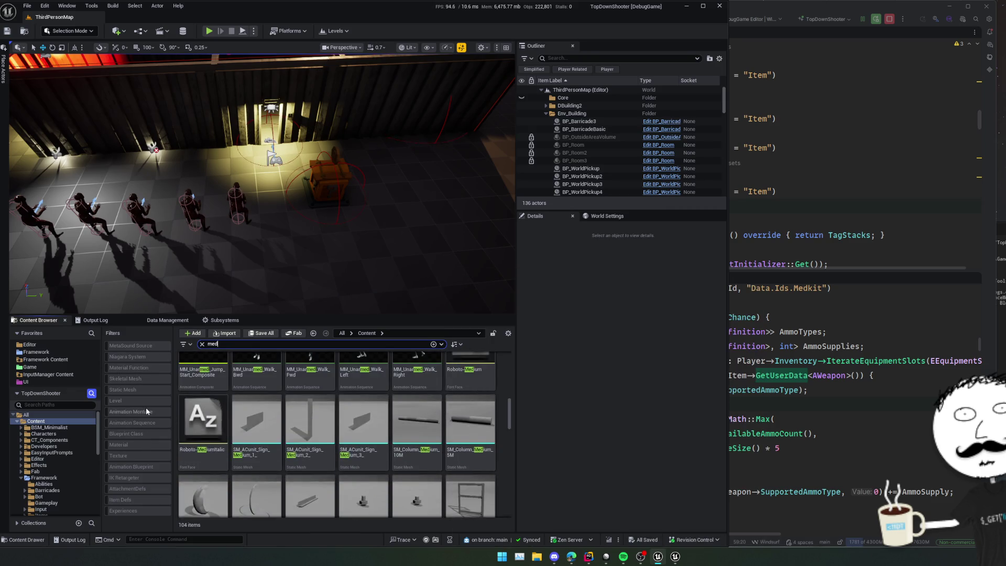
Enable the Static Mesh filter and browse the matching 'med' meshes.
click(123, 389)
scroll(360, 433, down, 5)
scroll(361, 433, down, 3)
scroll(466, 452, up, 5)
scroll(468, 451, down, 5)
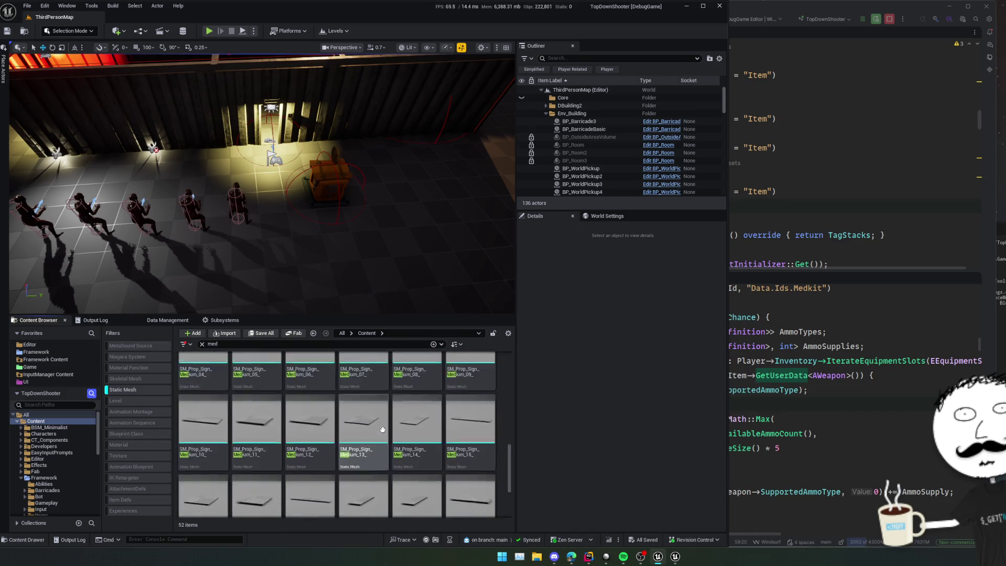
scroll(382, 429, down, 2)
scroll(385, 450, up, 6)
scroll(387, 472, down, 3)
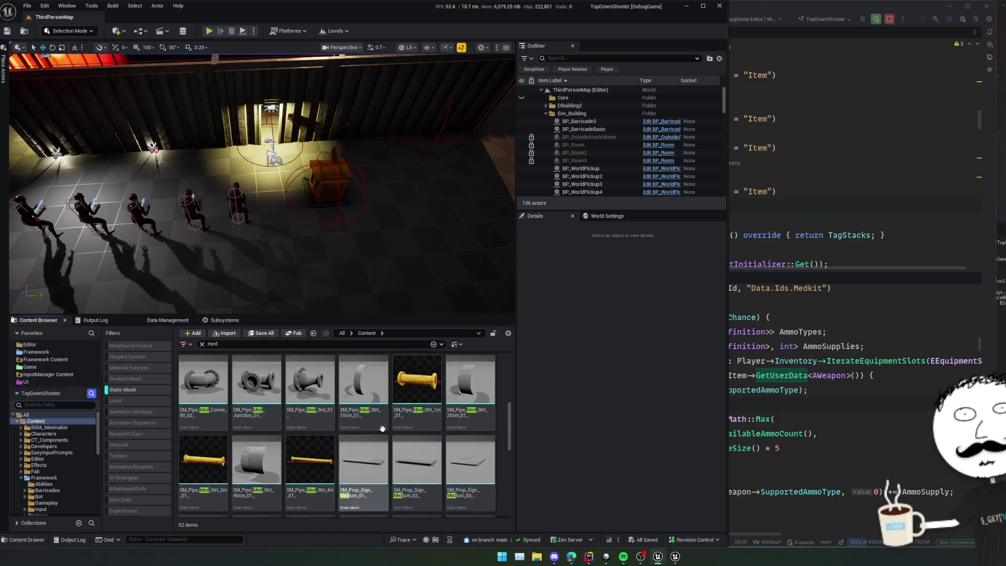
scroll(398, 435, down, 5)
scroll(439, 450, down, 2)
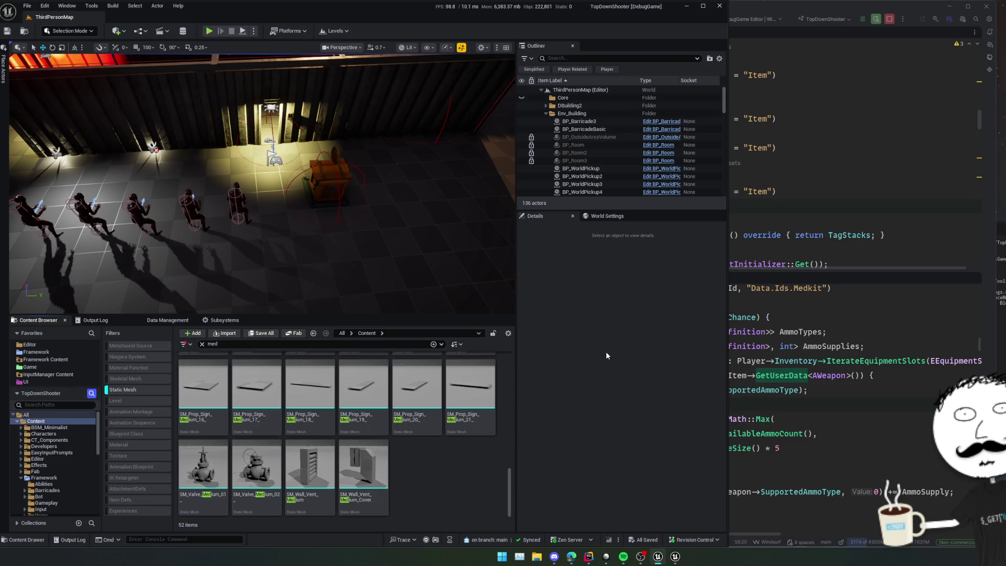
Switch back to the Rider window showing InventoryItem.h.
key(alt+Tab)
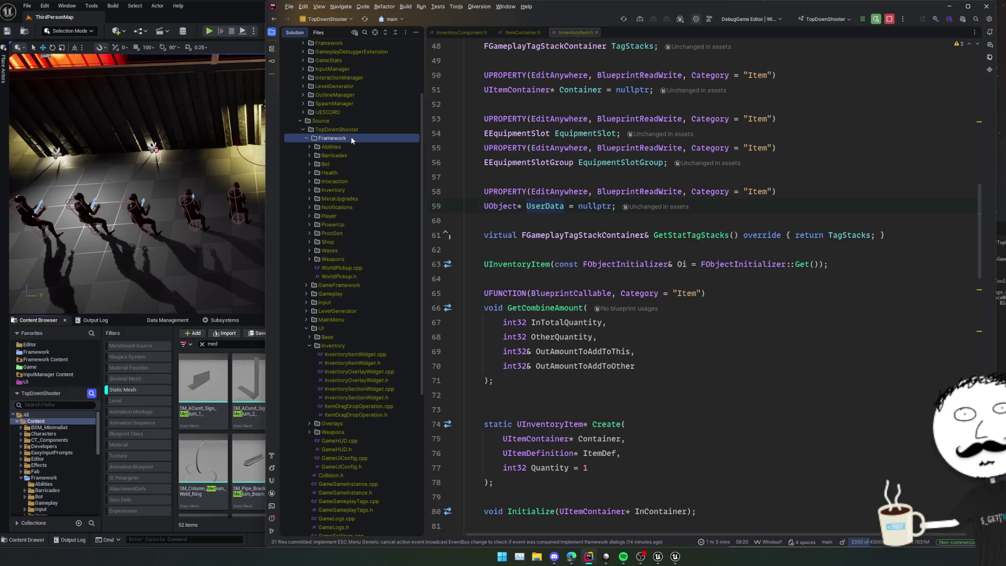
Create a Deployable class from Base Actor Component in Framework\Deployables.
key(alt+Insert)
key(Return)
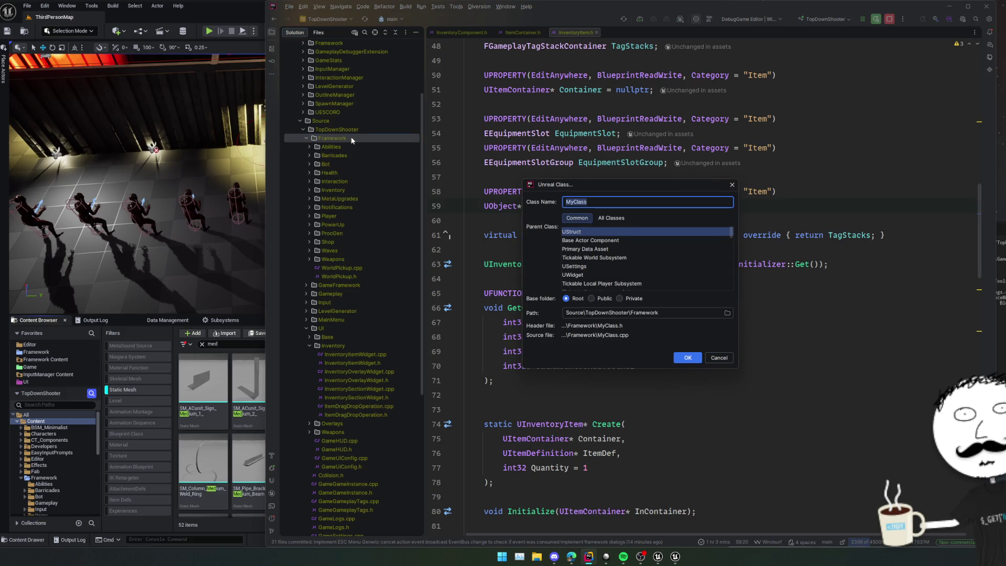
text(Deploya)
text(ble)
key(Down)
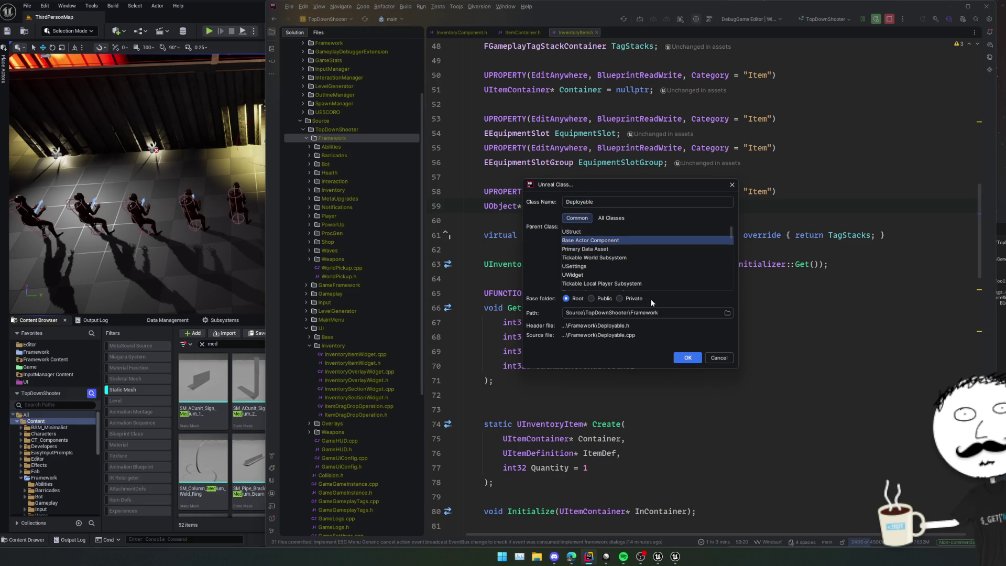
click(661, 313)
text(\Deployables)
click(687, 357)
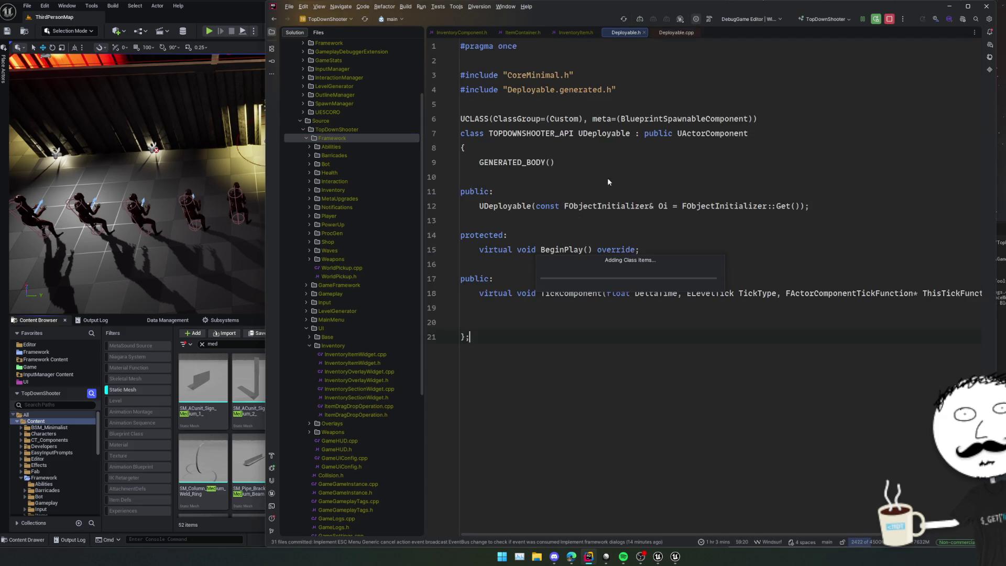
Look over the Deployable header body and peek into the Weapons folder.
click(613, 177)
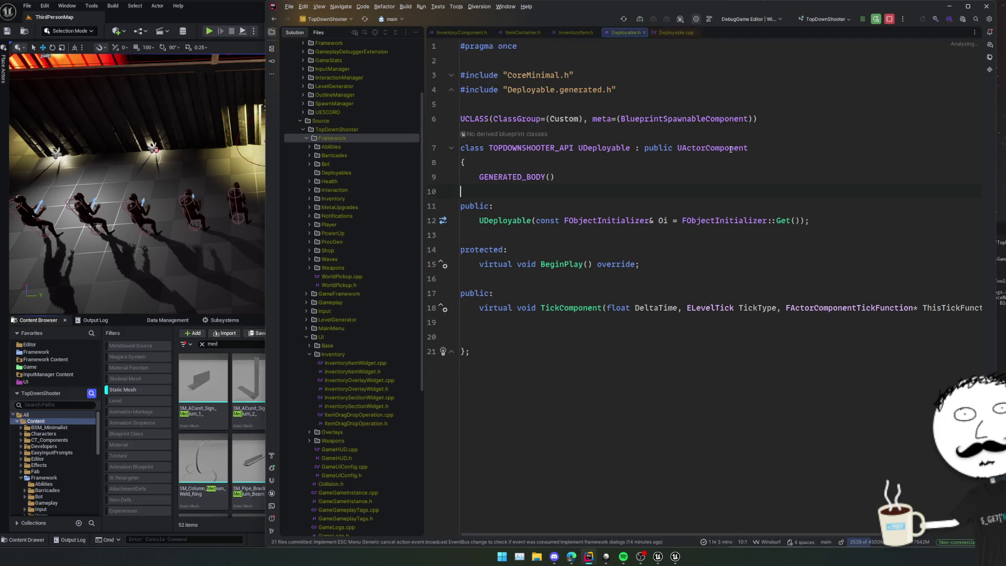
click(557, 352)
double_click(344, 268)
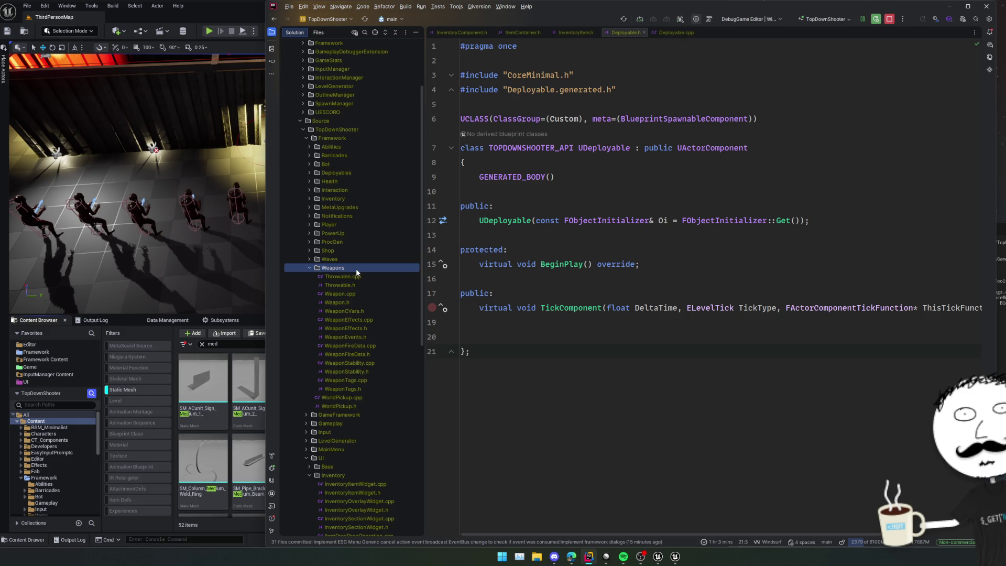
double_click(356, 268)
click(692, 183)
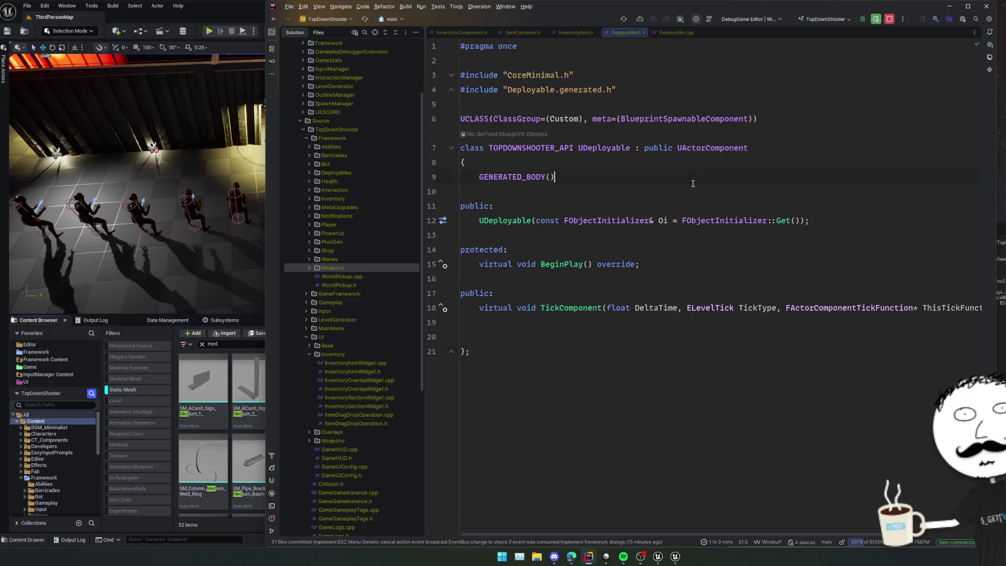
click(524, 234)
Open Deployable.h from the Deployables folder, select UDeployable, then return to Unreal.
click(375, 32)
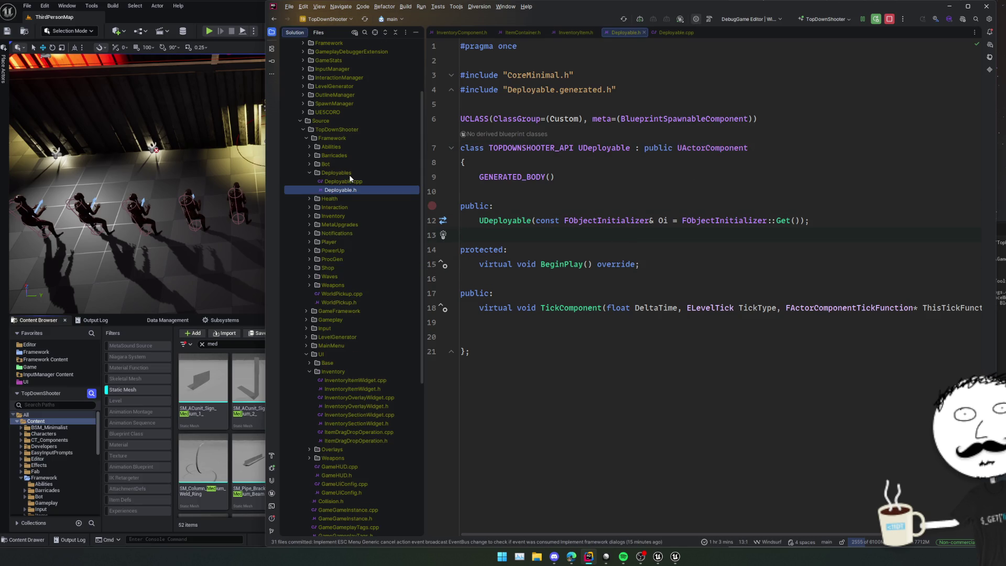
click(350, 175)
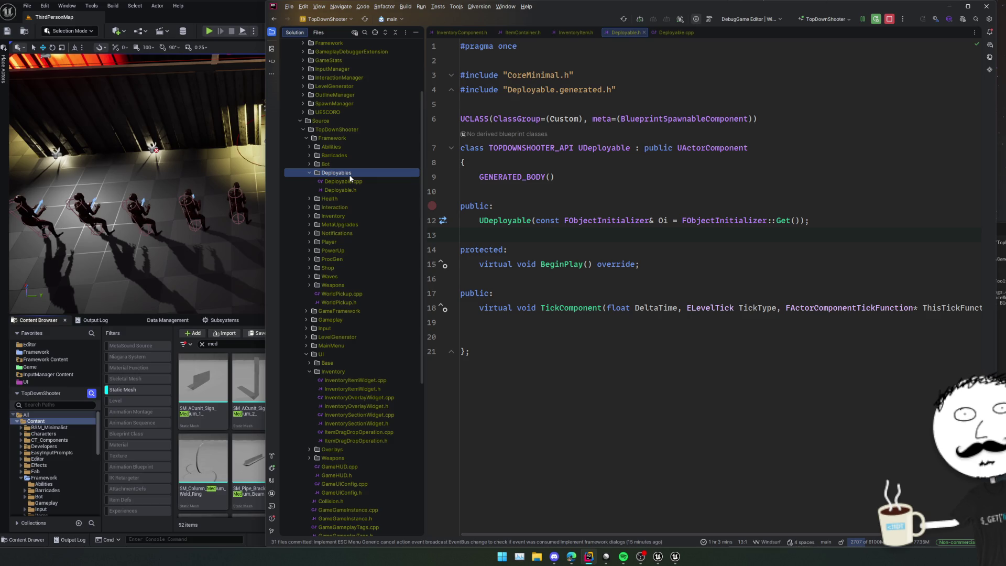
double_click(599, 148)
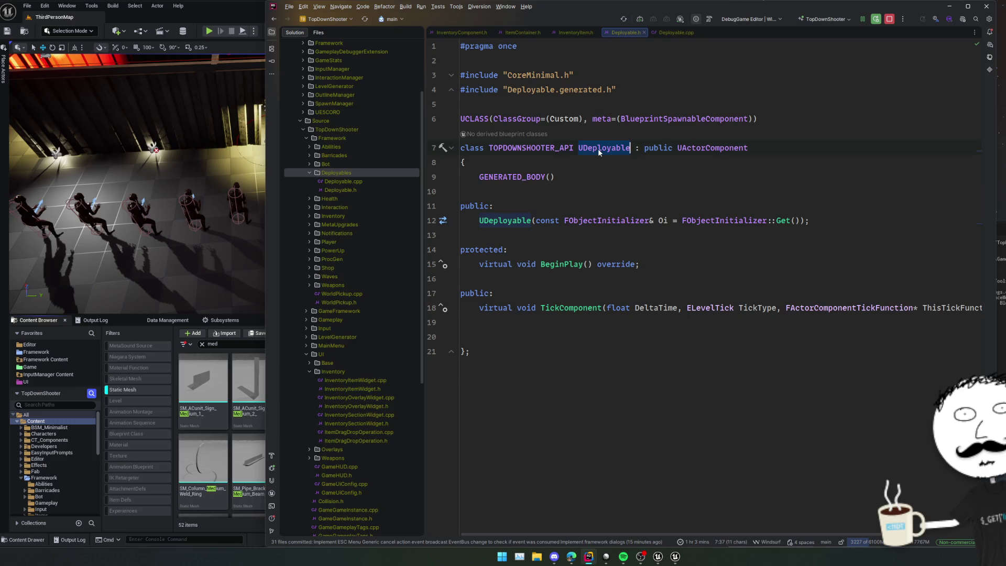
click(179, 323)
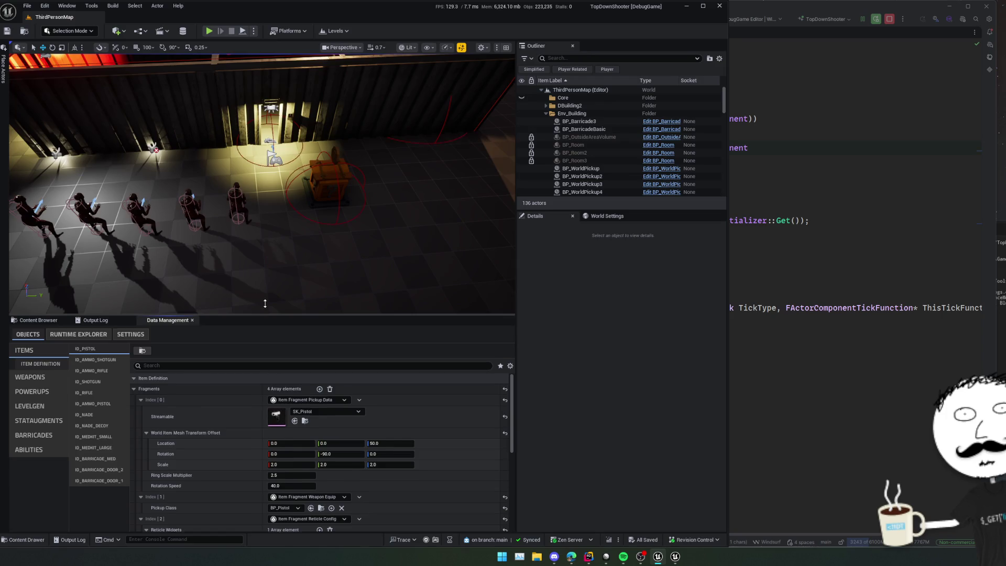
Enlarge the Data Management panel and collapse the pistol's Fragments, then bring the browser forward.
drag(264, 314, 262, 274)
click(134, 349)
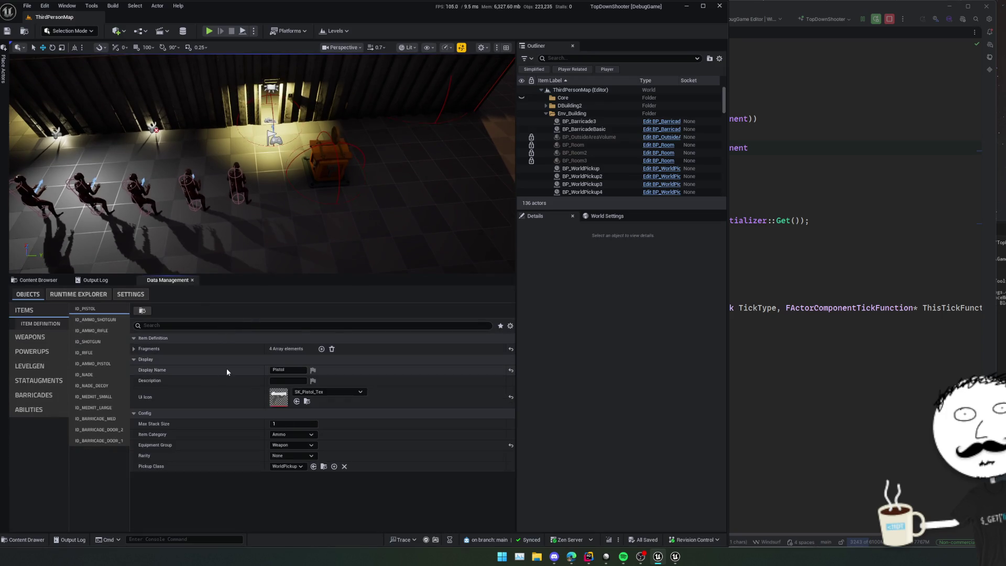
scroll(117, 479, up, 2)
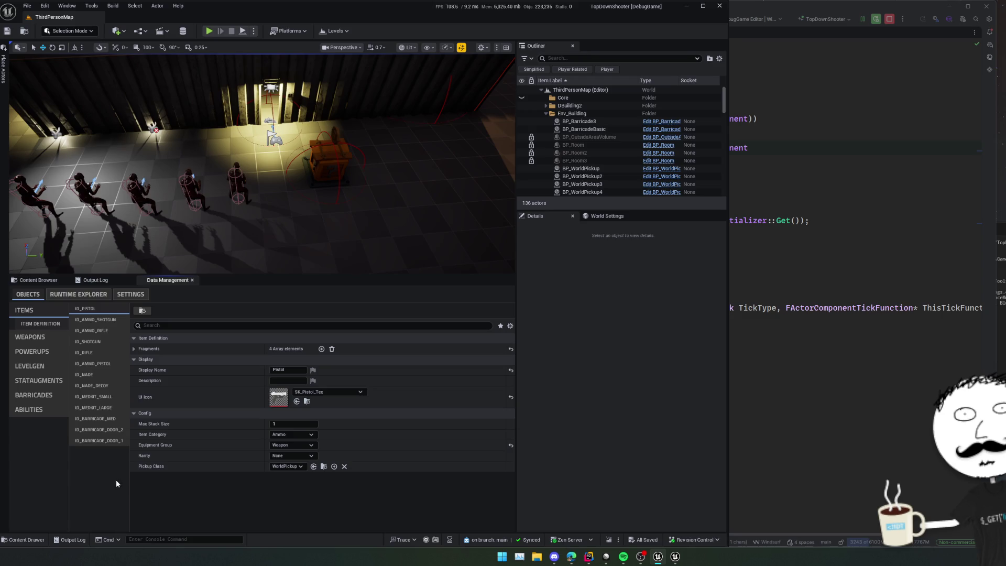
mouse_move(571, 556)
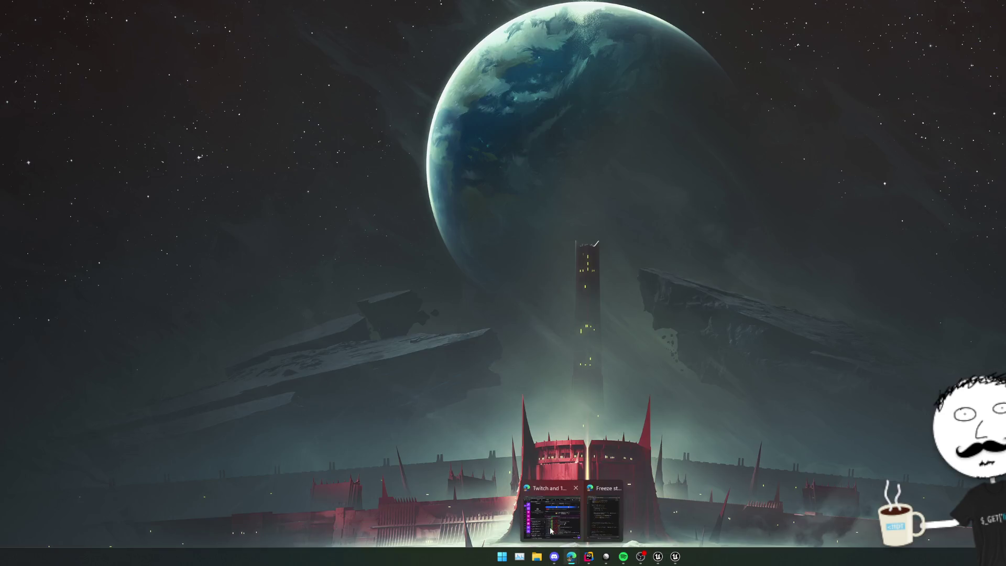
click(600, 523)
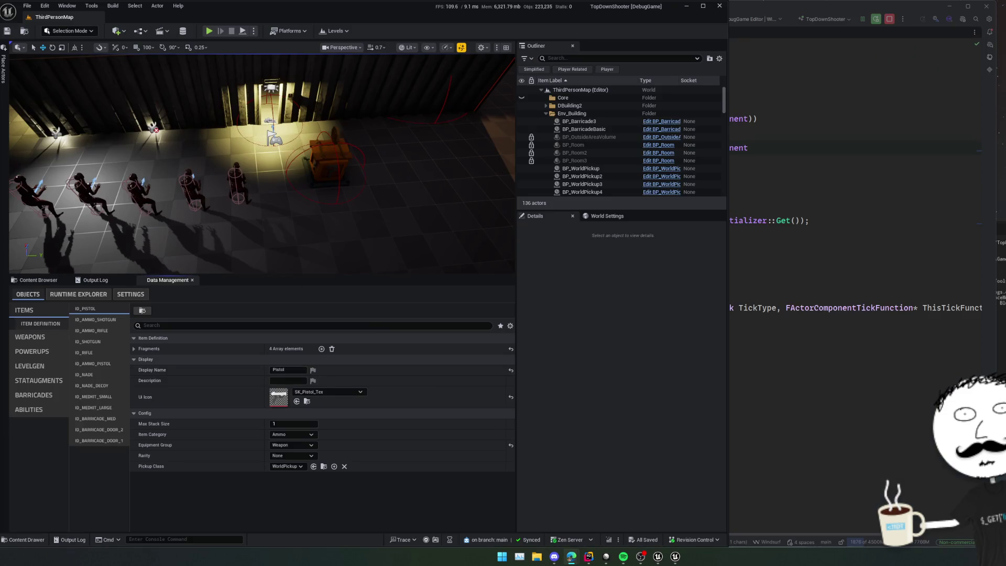
Web-search 'combat arms items' and browse the List of Gear page in a smaller window.
text(combat)
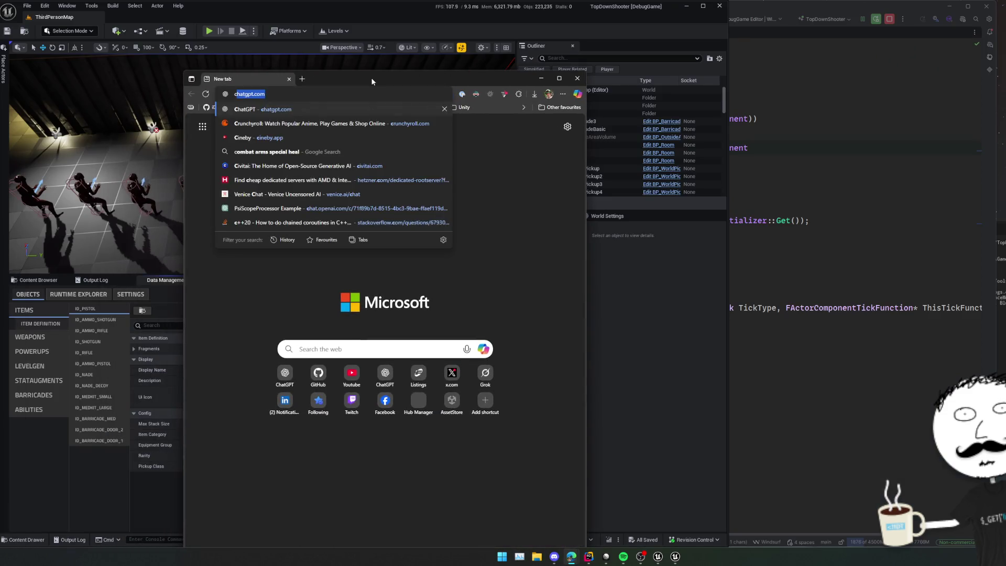
text( arms items)
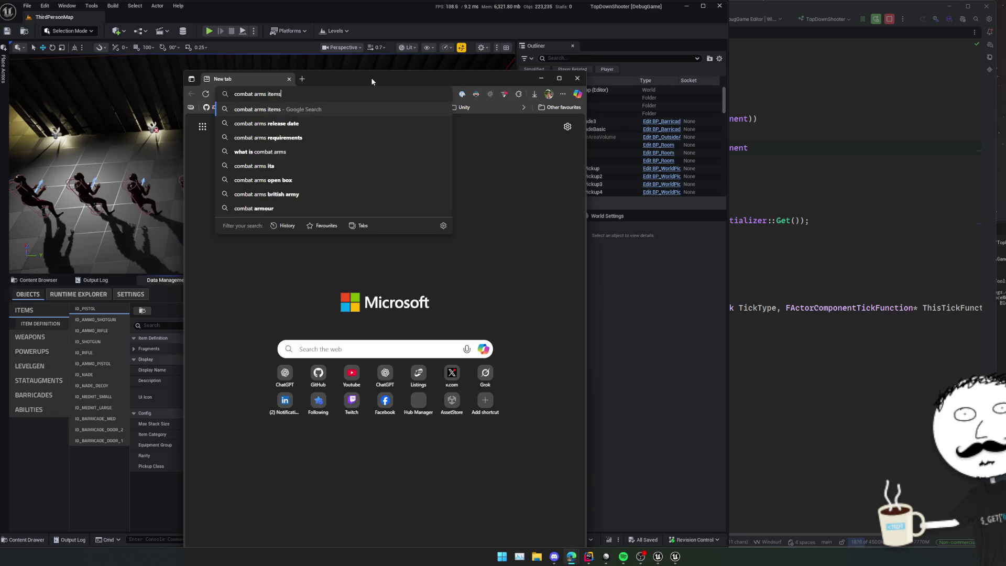
key(Return)
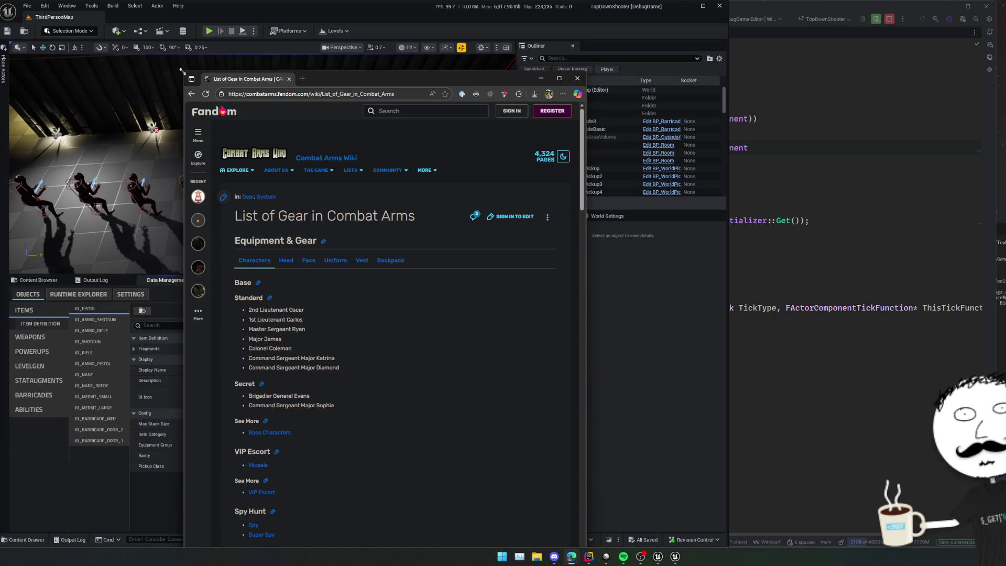
drag(182, 70, 126, 231)
drag(358, 232, 484, 152)
scroll(424, 288, down, 10)
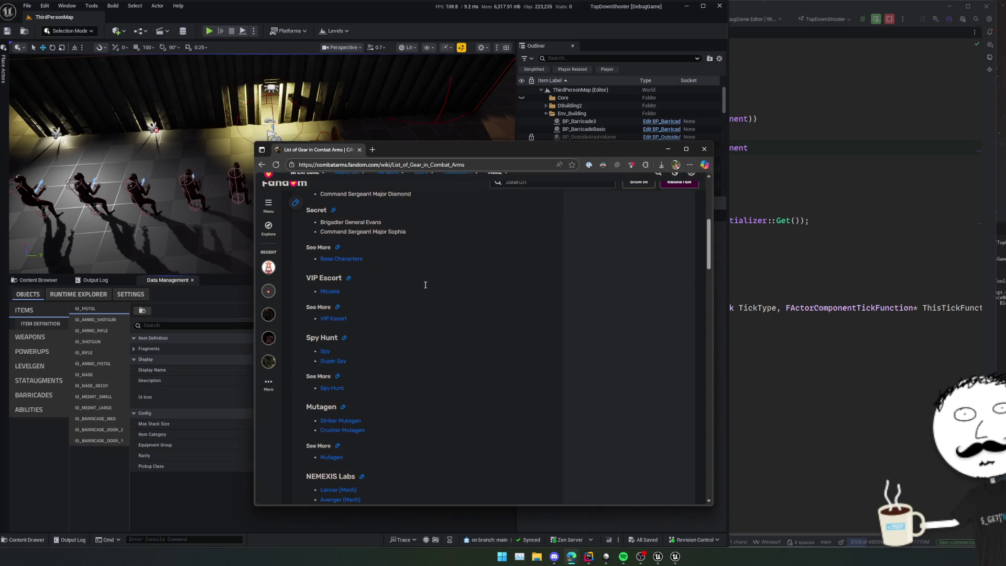
scroll(425, 288, down, 6)
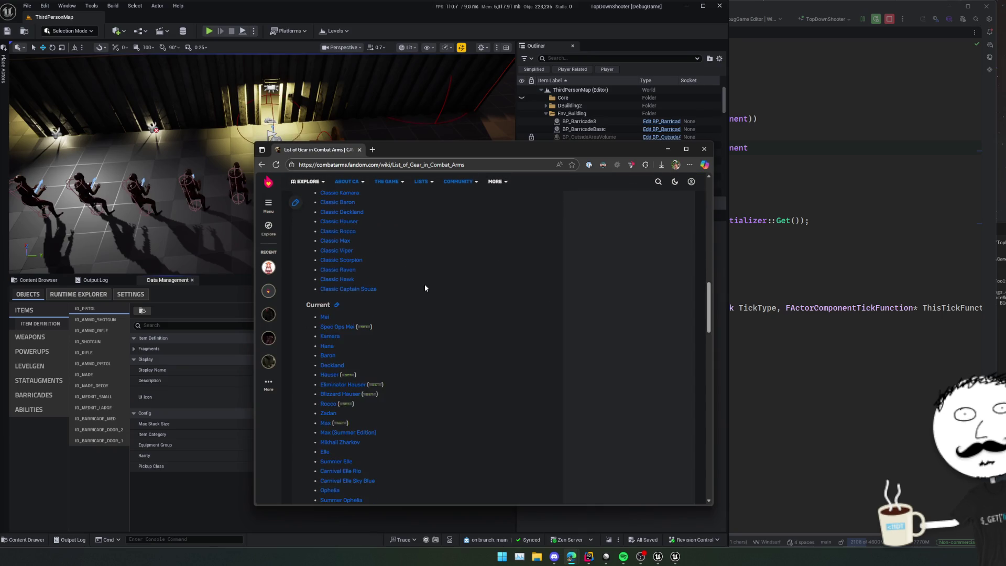
Look for 'health' on the page, then search the whole wiki for 'health'.
key(ctrl+f)
text(health)
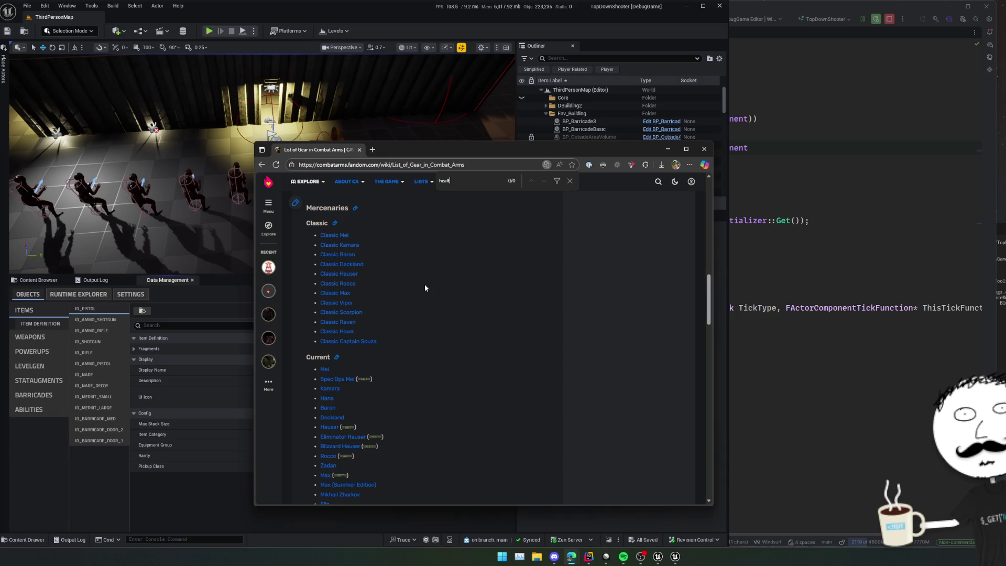
key(Escape)
scroll(483, 282, up, 2)
click(658, 181)
text(health)
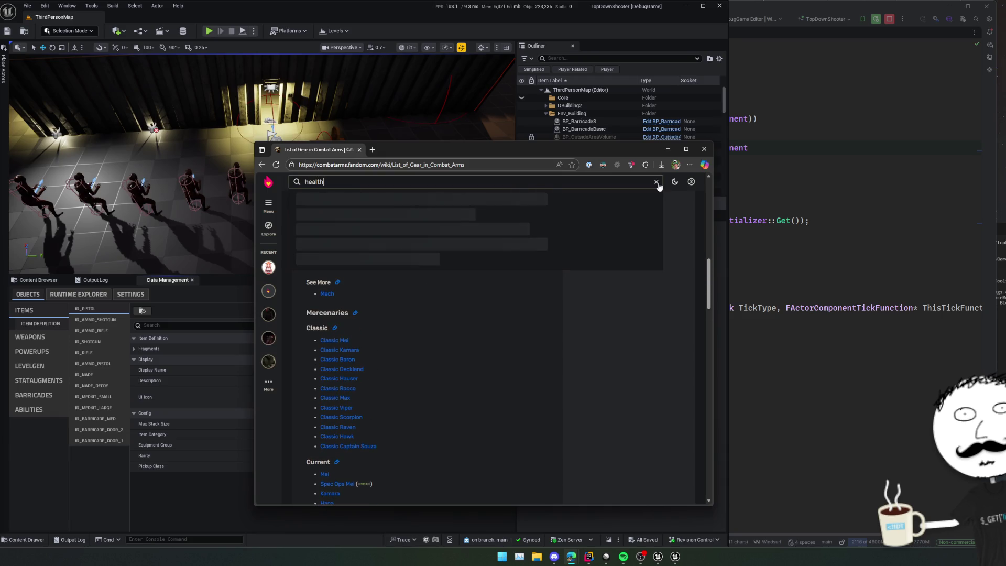
key(Return)
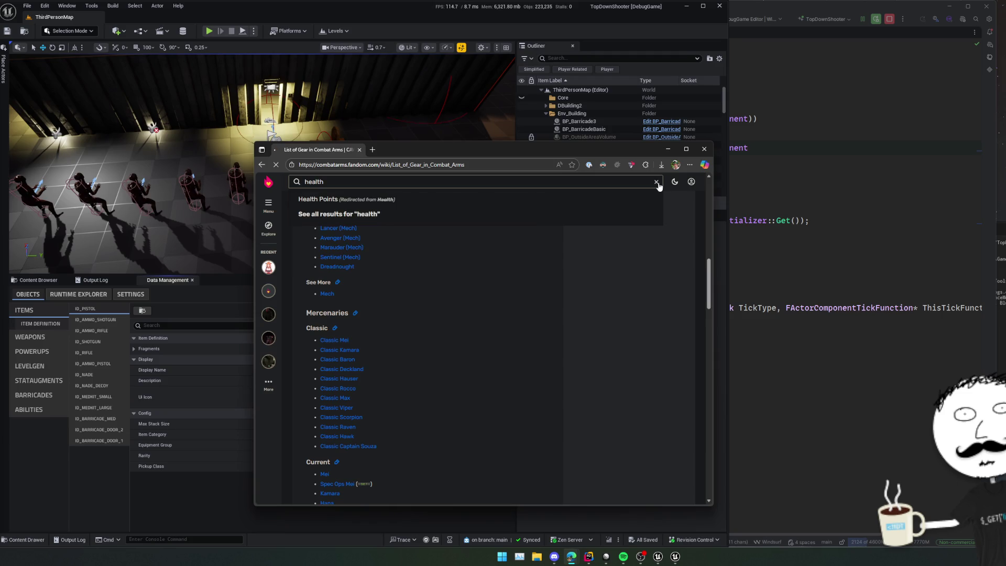
scroll(546, 262, down, 10)
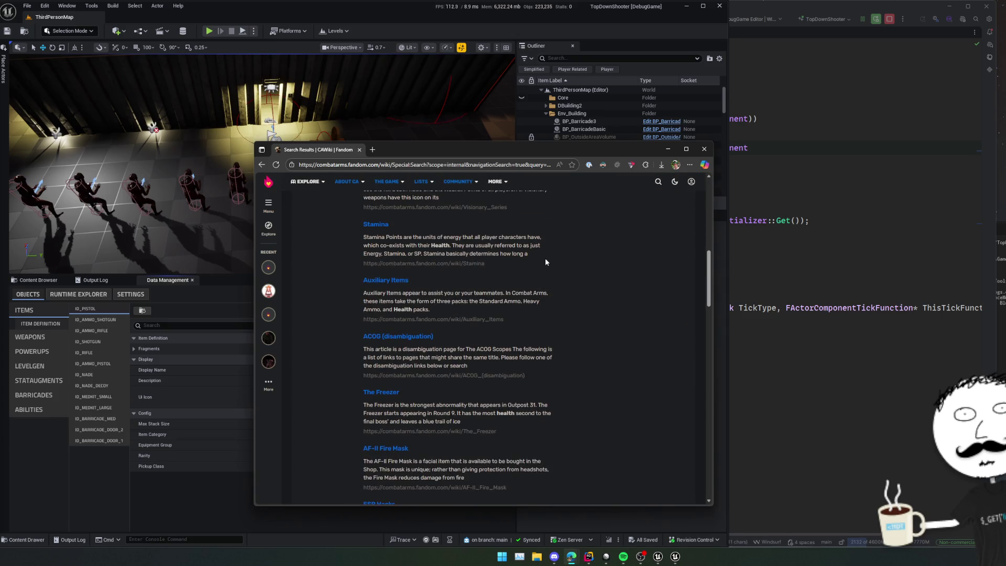
scroll(545, 262, down, 10)
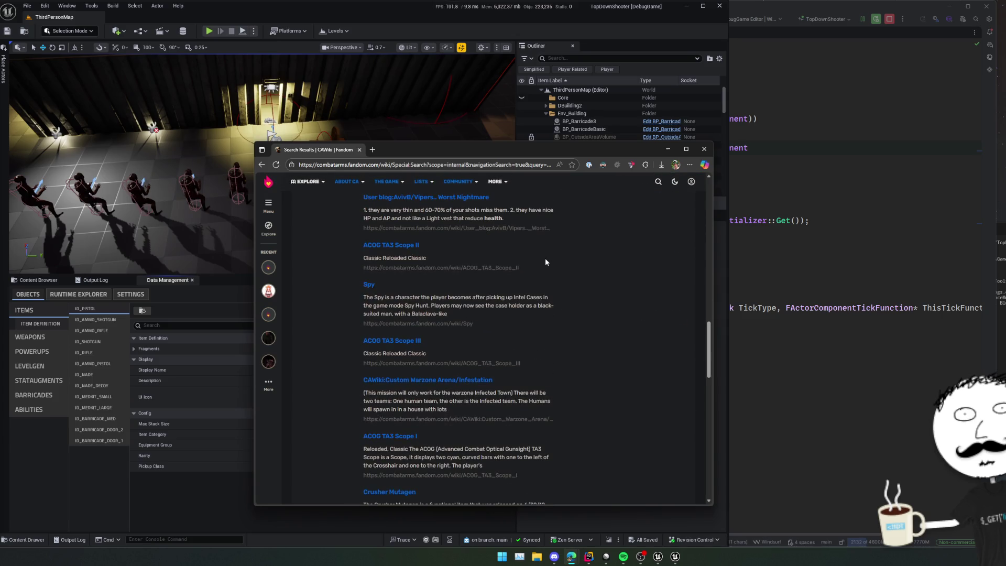
scroll(545, 258, down, 10)
key(alt+Left)
key(alt+Right)
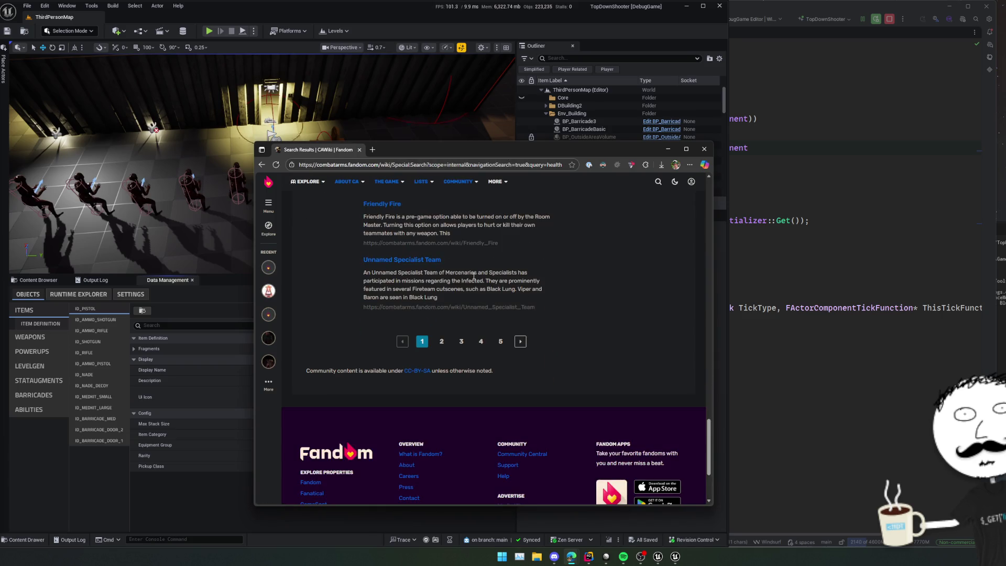
Search the wiki for 'special' and read the Specialists article.
click(657, 182)
text(ppecial)
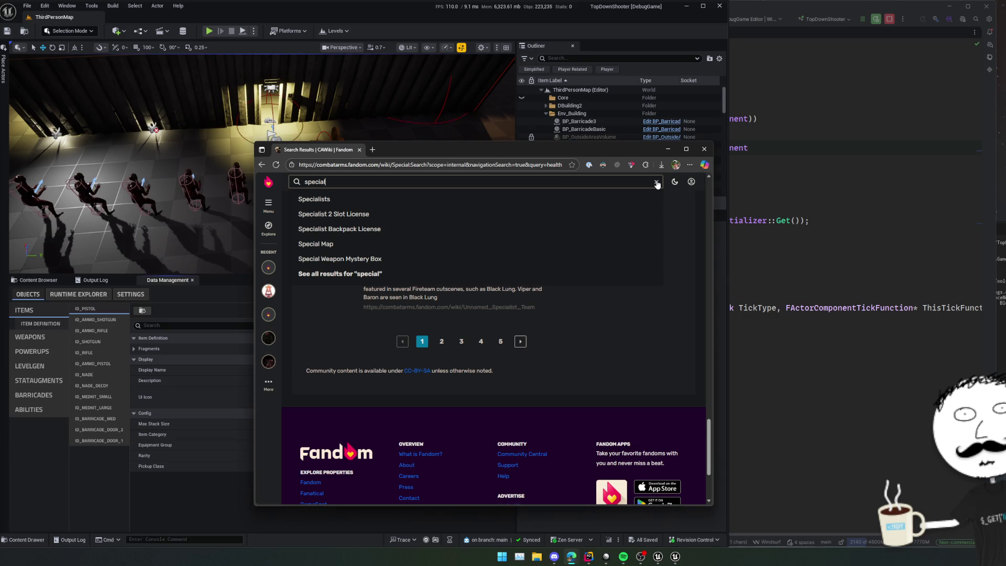
key(Down)
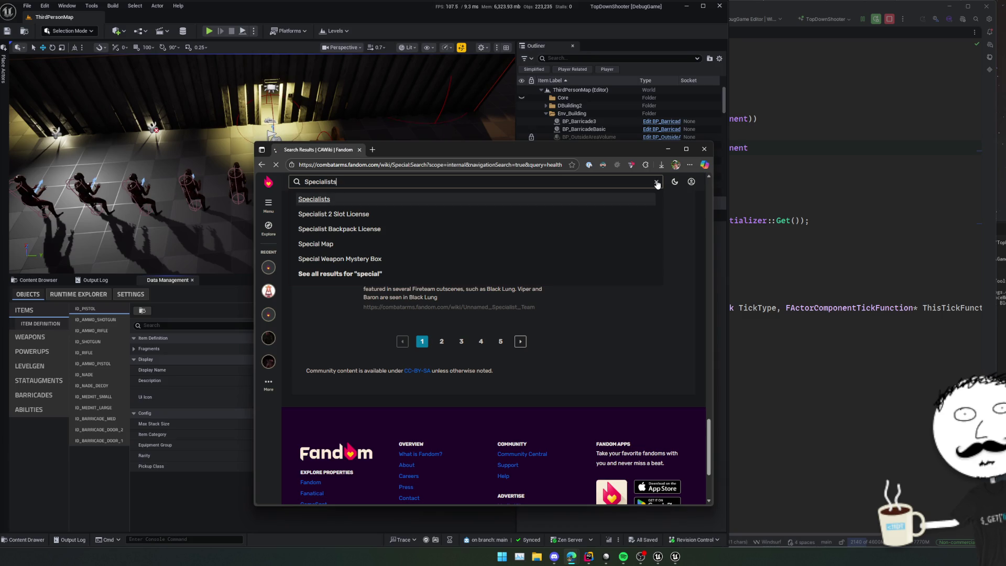
click(621, 199)
scroll(485, 297, down, 5)
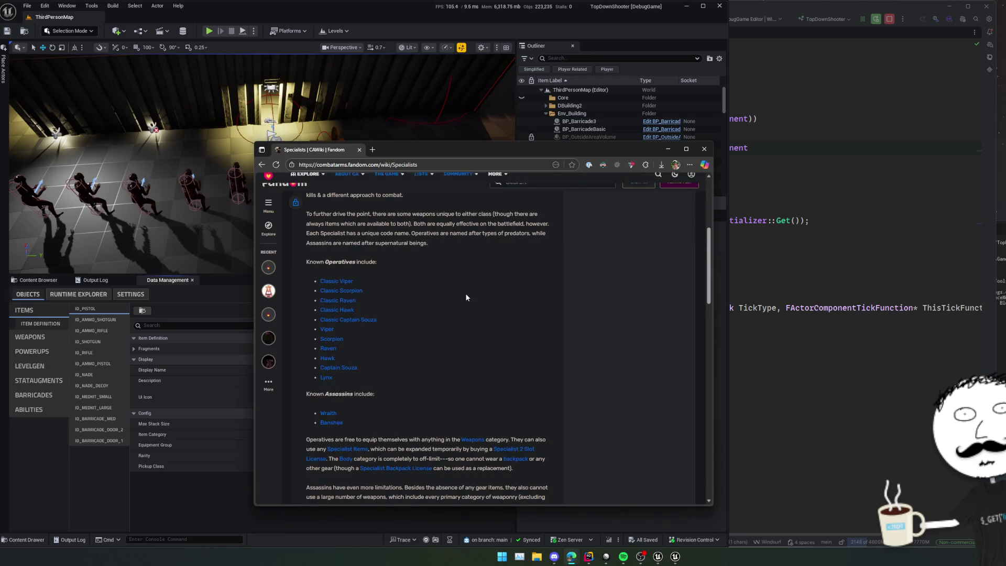
scroll(466, 297, down, 2)
scroll(467, 297, down, 1)
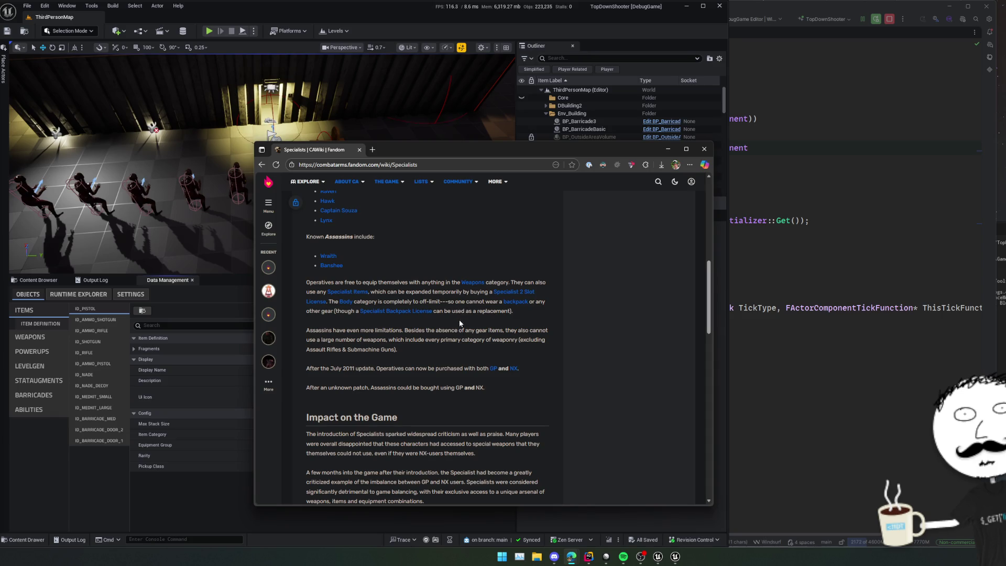
Open the Specialist Items category and view the Medkit I article.
click(348, 292)
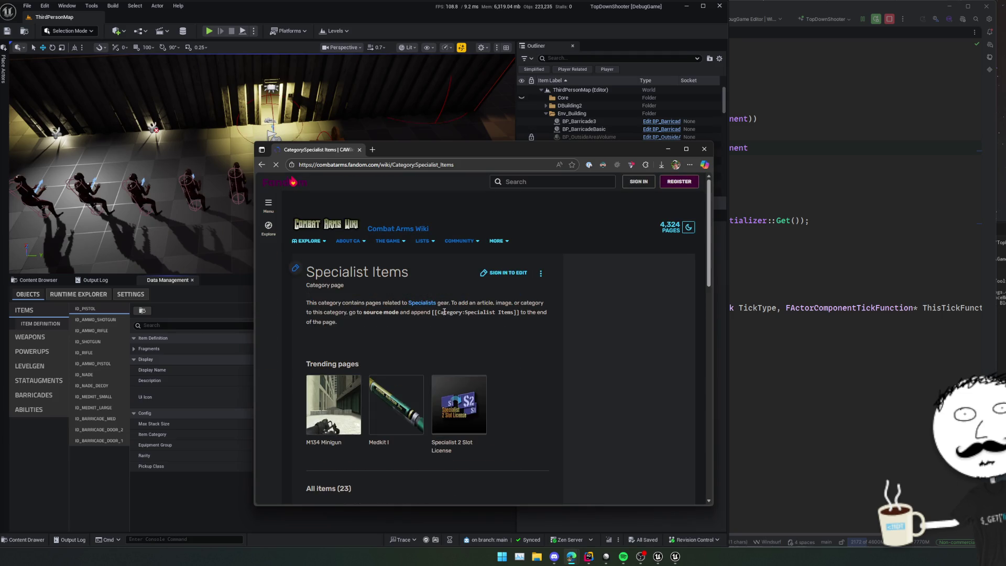
scroll(469, 315, down, 1)
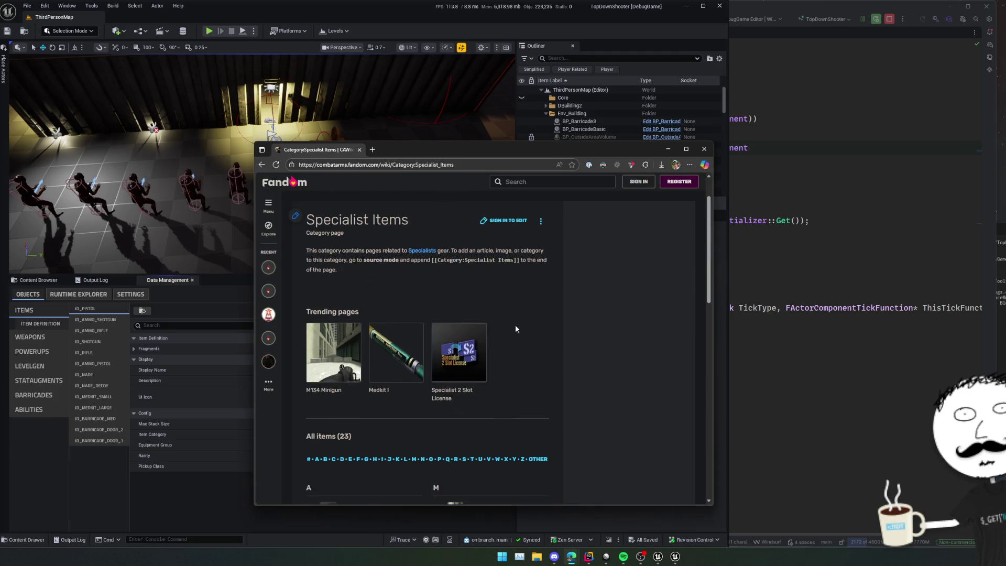
click(406, 351)
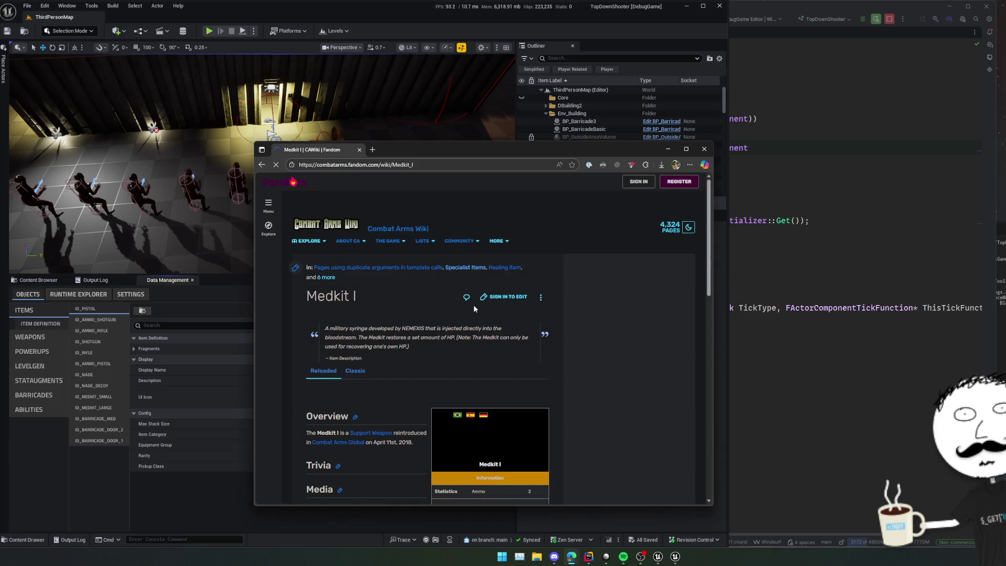
scroll(456, 312, down, 2)
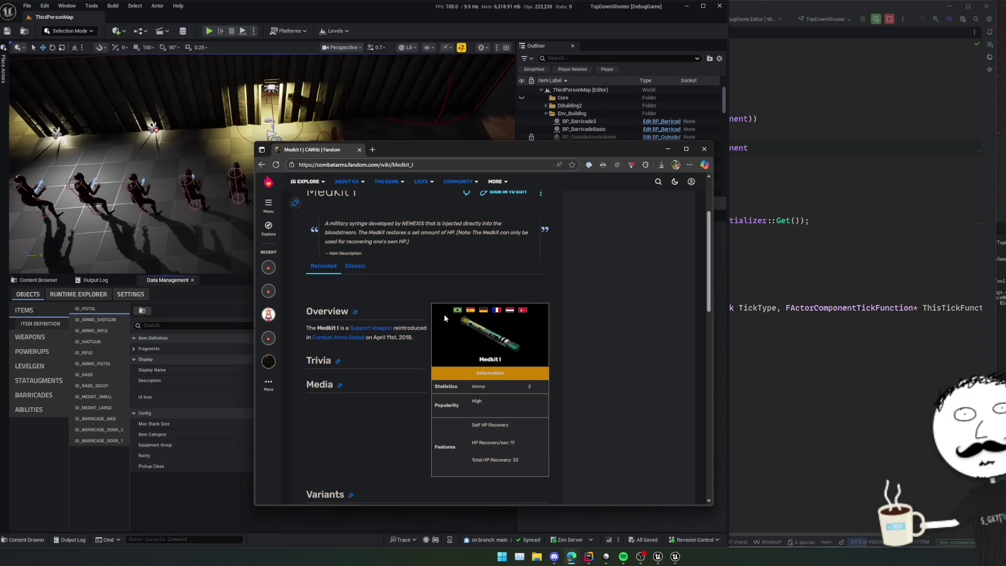
key(alt+Left)
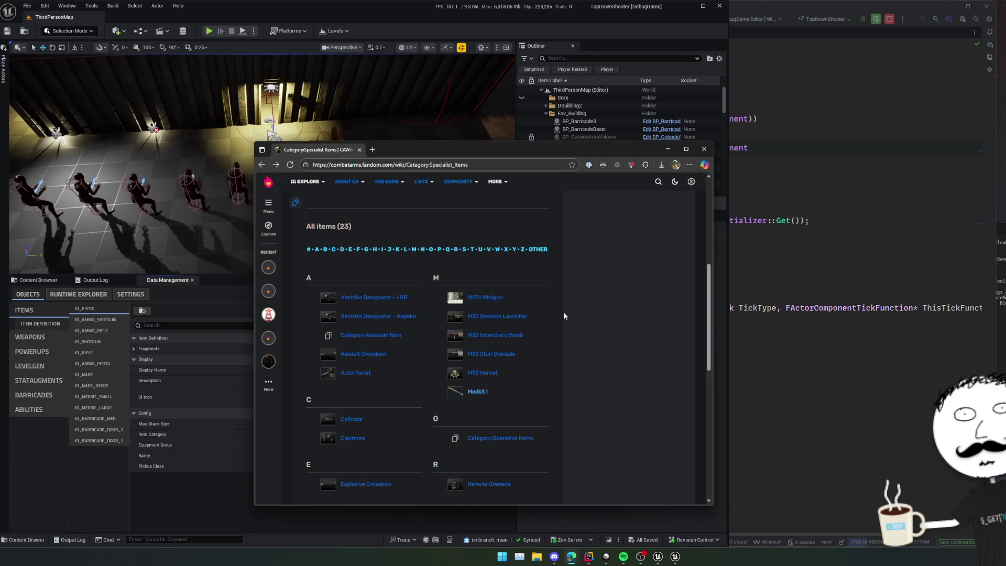
Read the First Aid Kit I article's stats, then return to Unreal.
scroll(563, 316, down, 1)
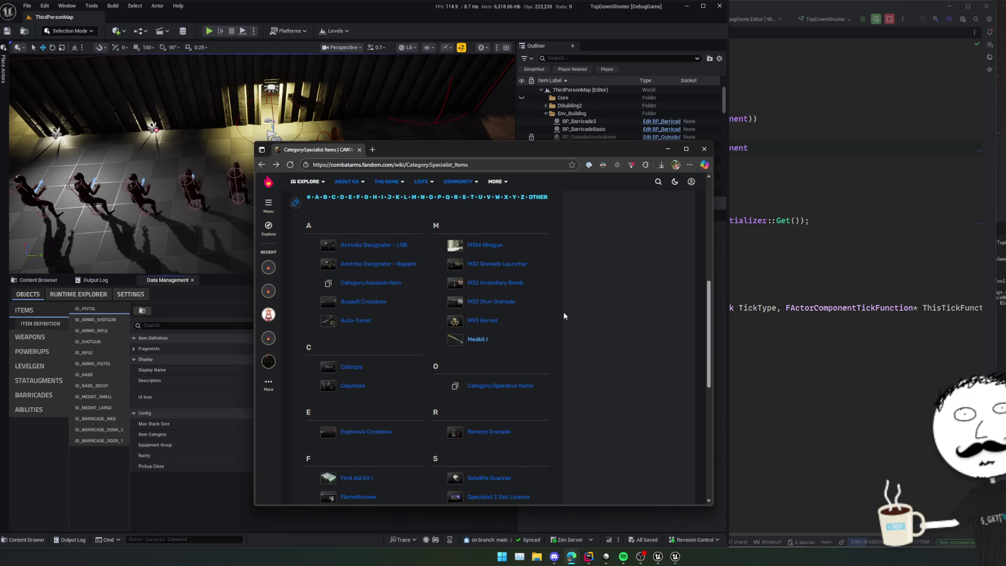
scroll(564, 316, down, 2)
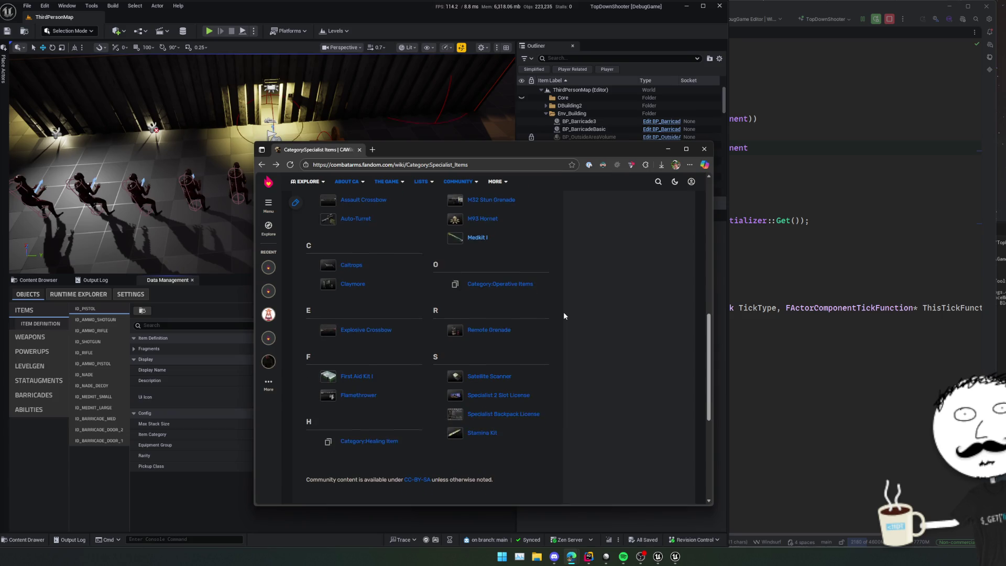
scroll(564, 315, down, 1)
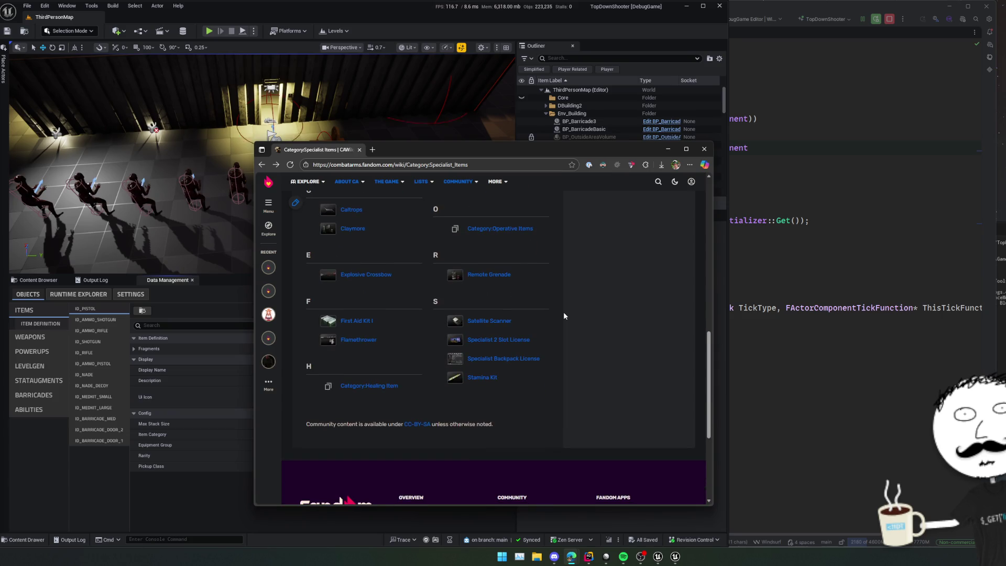
click(349, 322)
scroll(526, 303, down, 3)
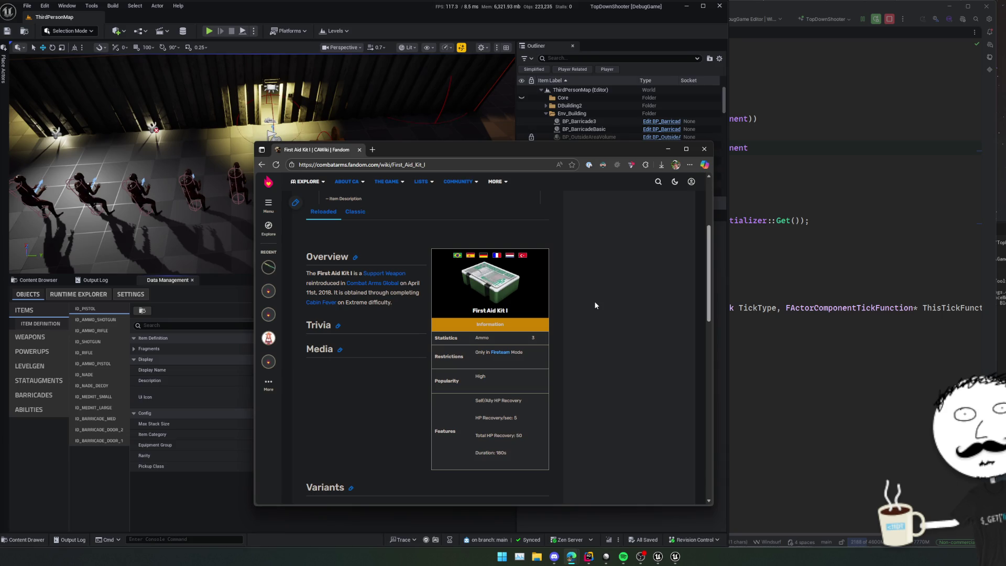
click(201, 496)
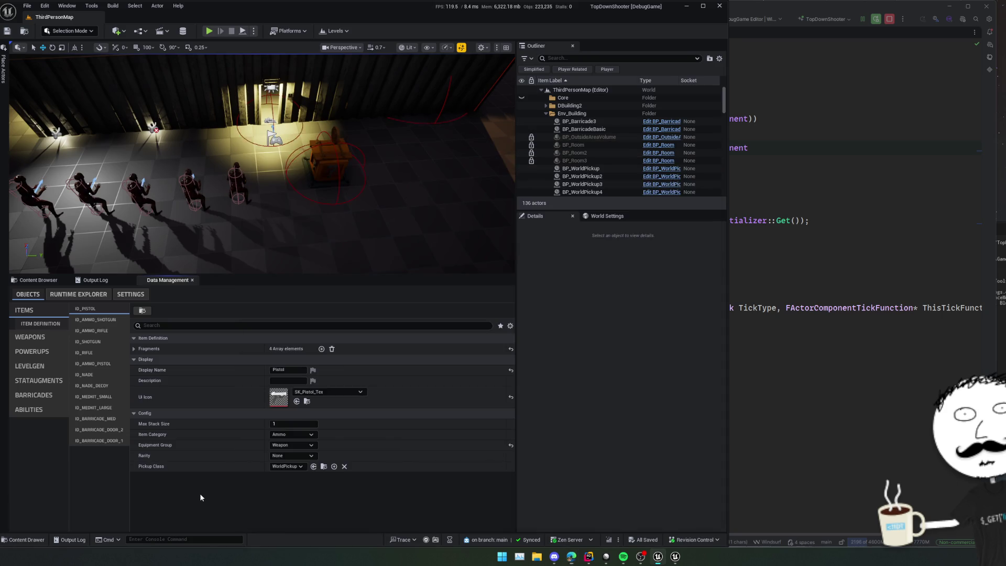
Clear the Static Mesh filter and search, then navigate to Framework/Items.
click(38, 280)
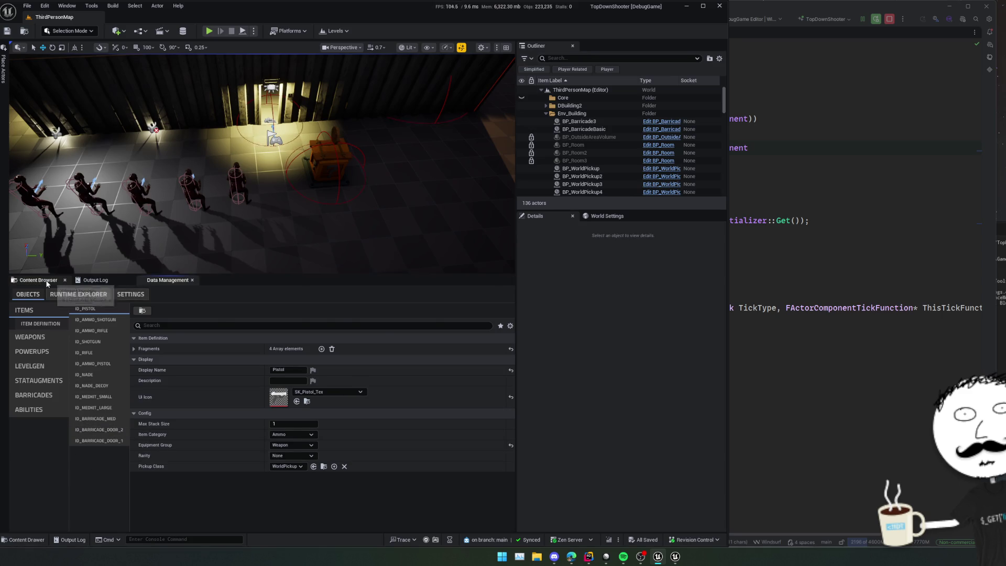
click(137, 350)
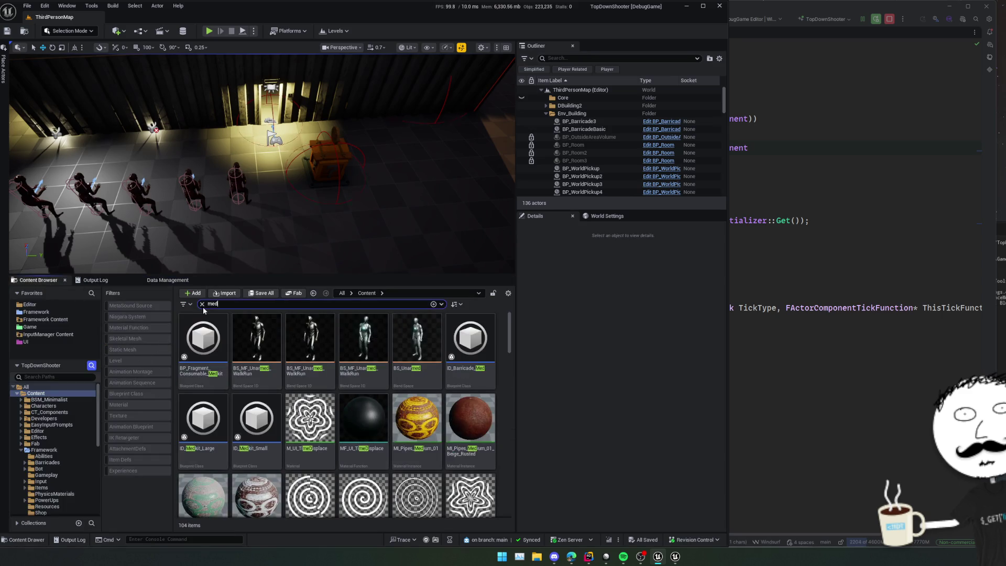
click(44, 449)
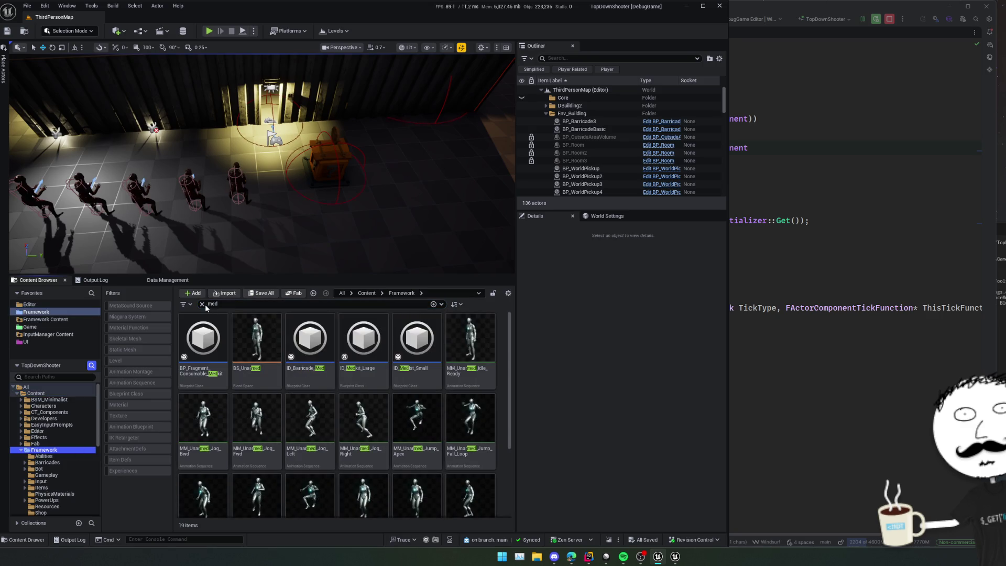
click(202, 303)
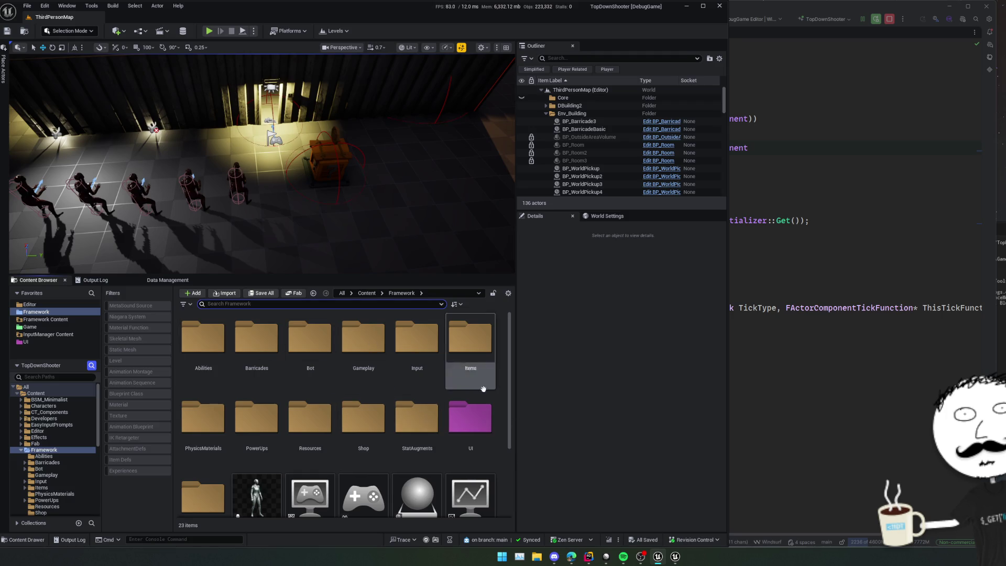
double_click(473, 361)
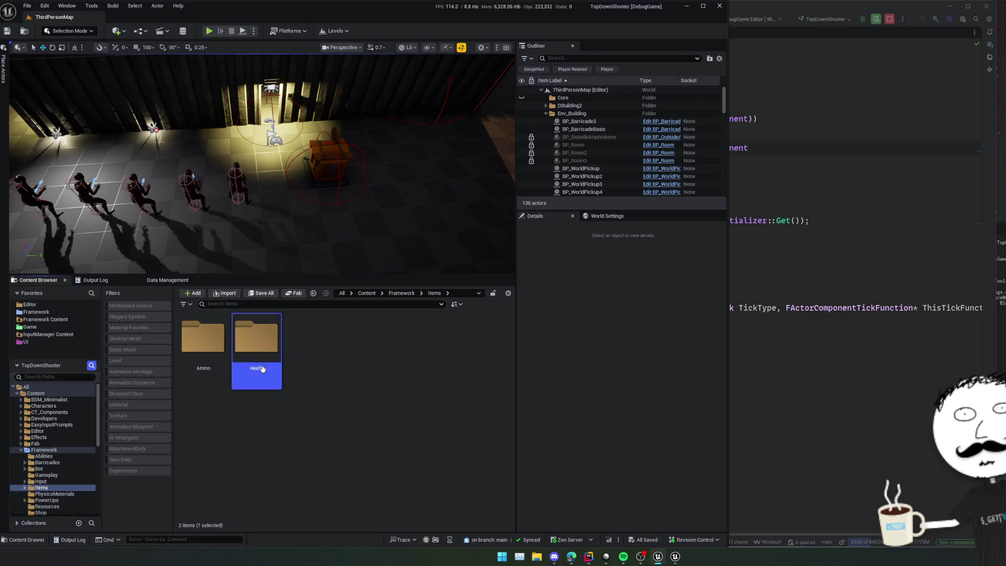
double_click(256, 337)
key(alt+Left)
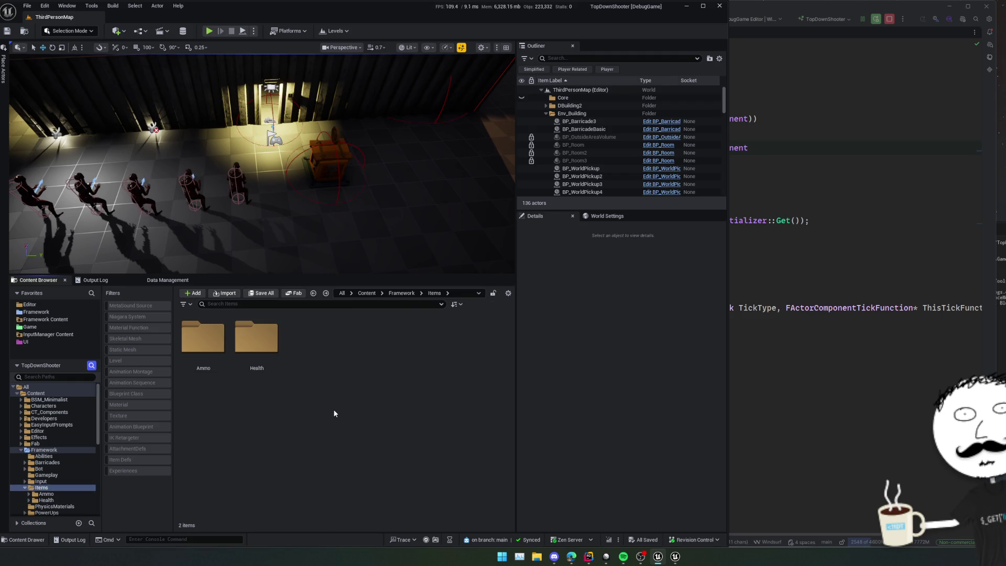
Add a FirstAidKit folder inside Items and open it.
key(ctrl+shift+n)
text(FirstAidKit_)
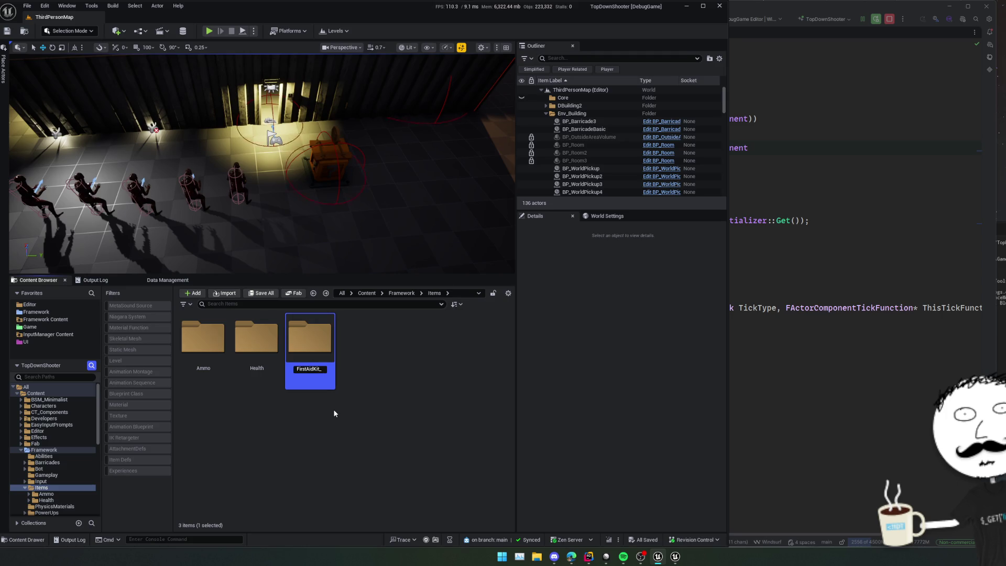
key(Return)
double_click(278, 385)
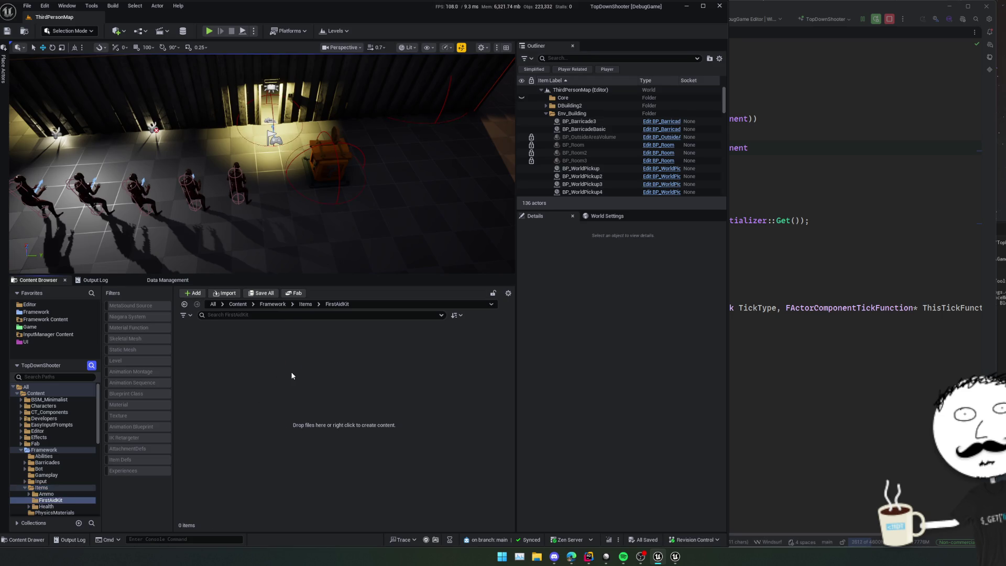
right_click(285, 385)
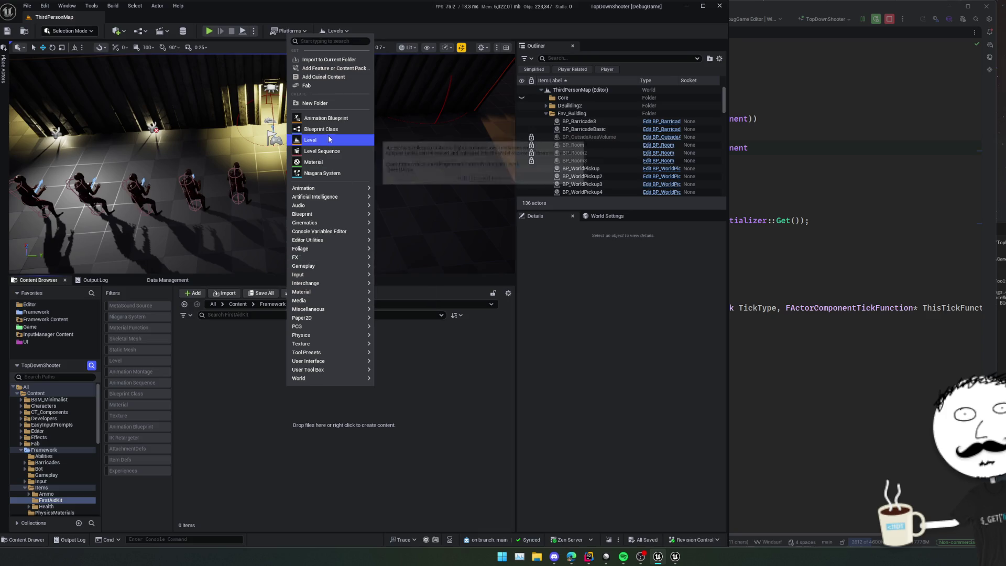
Create an ItemDefinition blueprint named ID_FirstAidKit and open it in its own window.
click(325, 128)
text(itemdef)
click(533, 344)
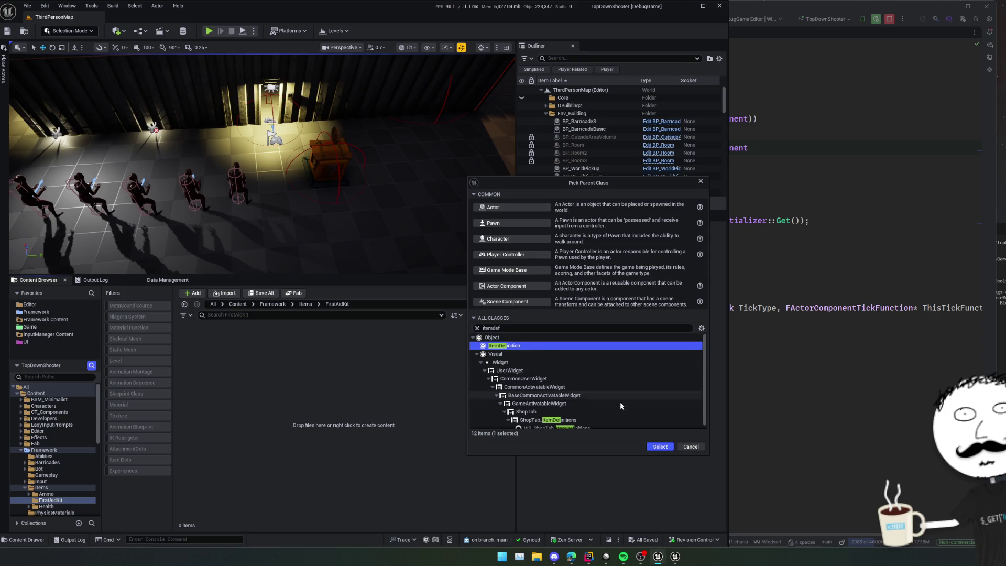
click(661, 447)
text(ID_FirstAidKey)
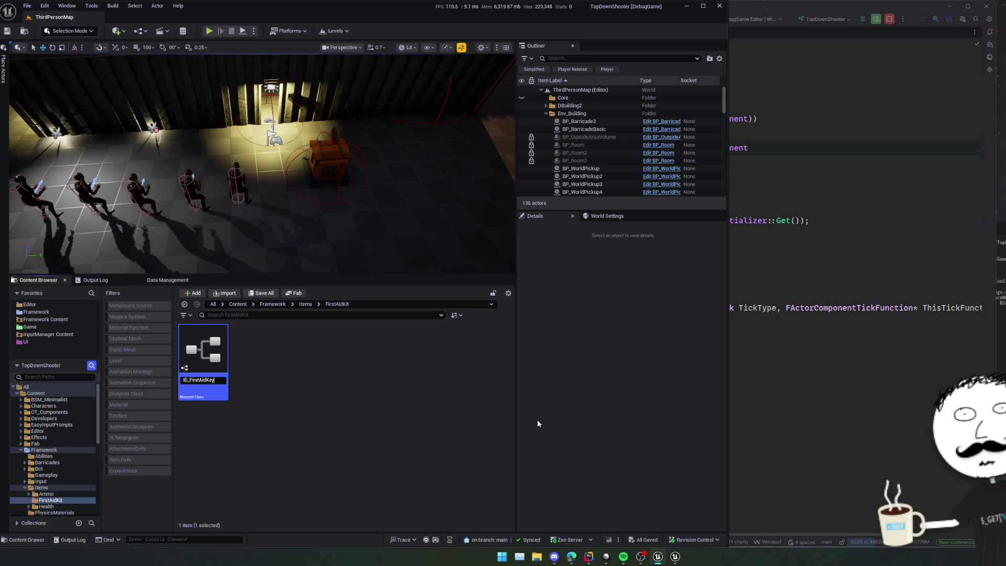
text(AidKit)
key(Return)
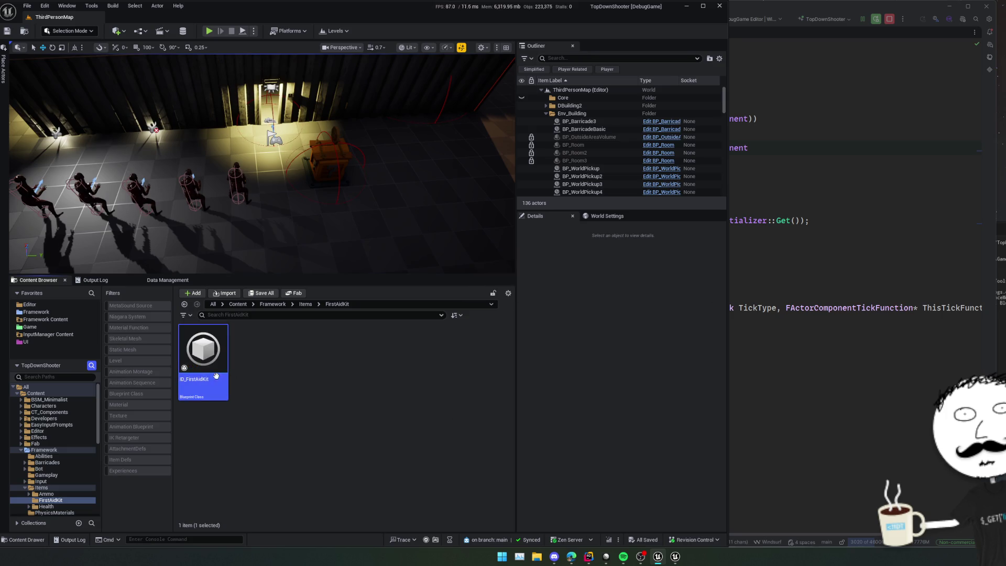
double_click(181, 348)
drag(134, 17, 602, 199)
Reload Data Management, inspect ID_FIRSTAIDKIT, and compare ID_MEDKIT_SMALL's fragments.
click(167, 280)
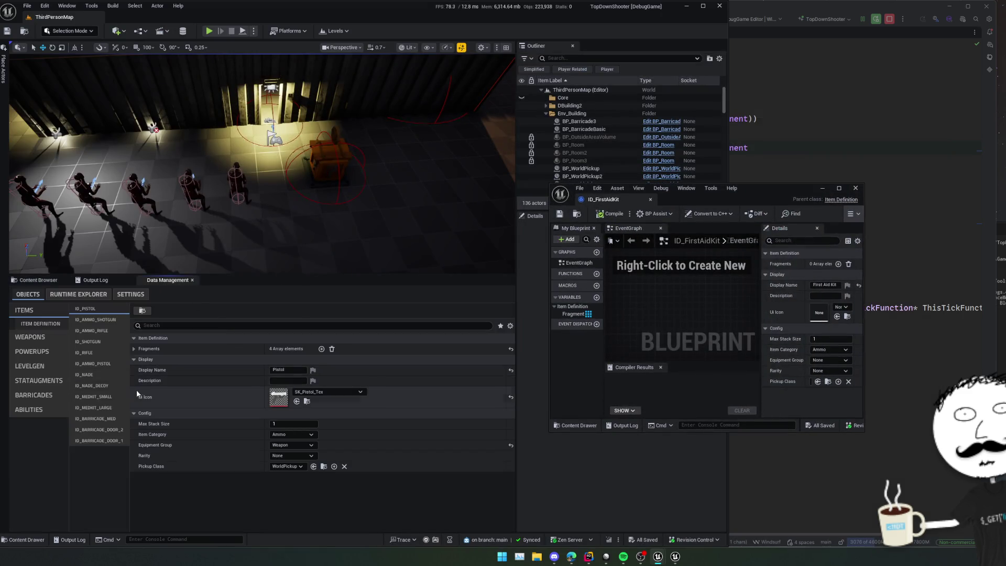
click(38, 337)
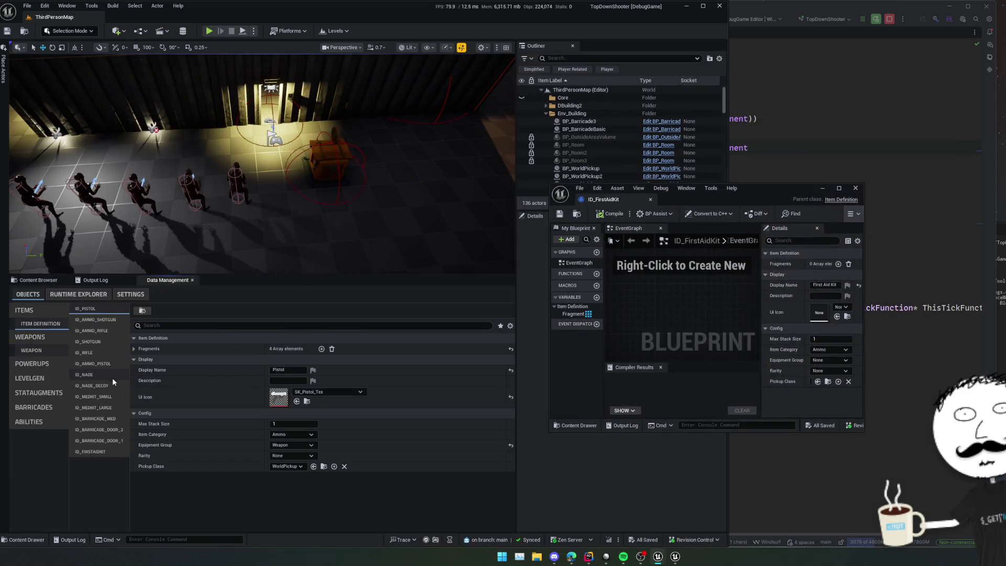
click(110, 450)
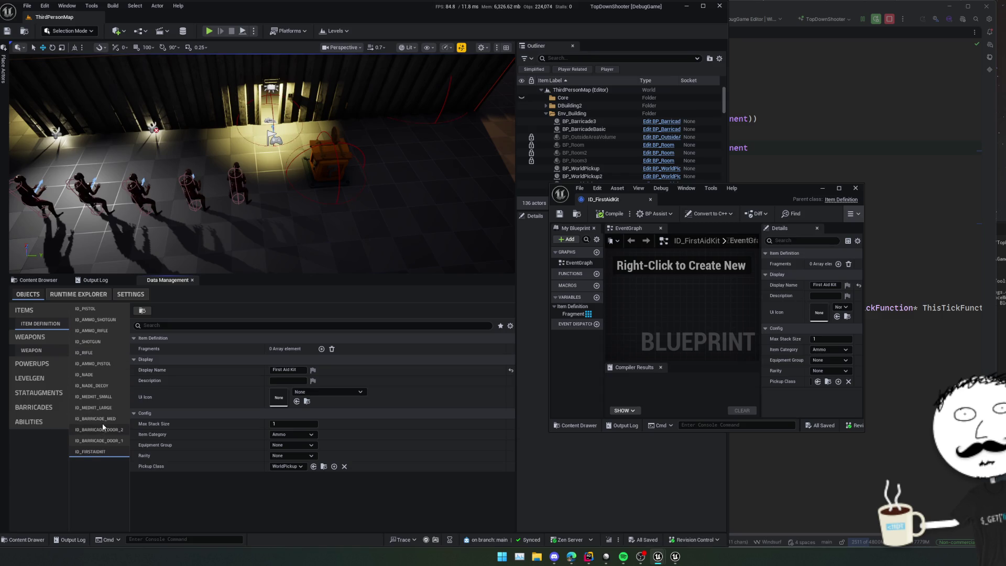
click(111, 398)
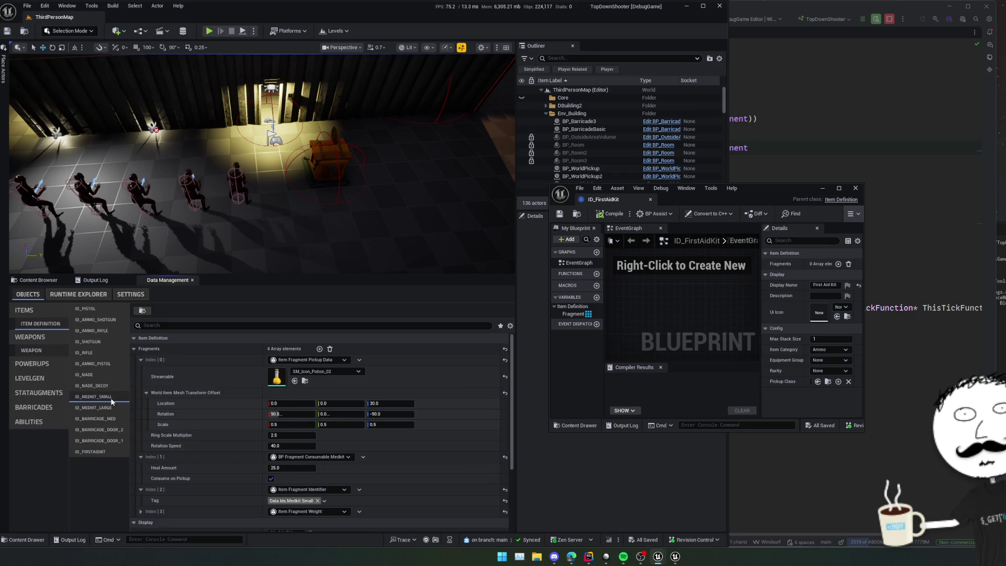
click(140, 359)
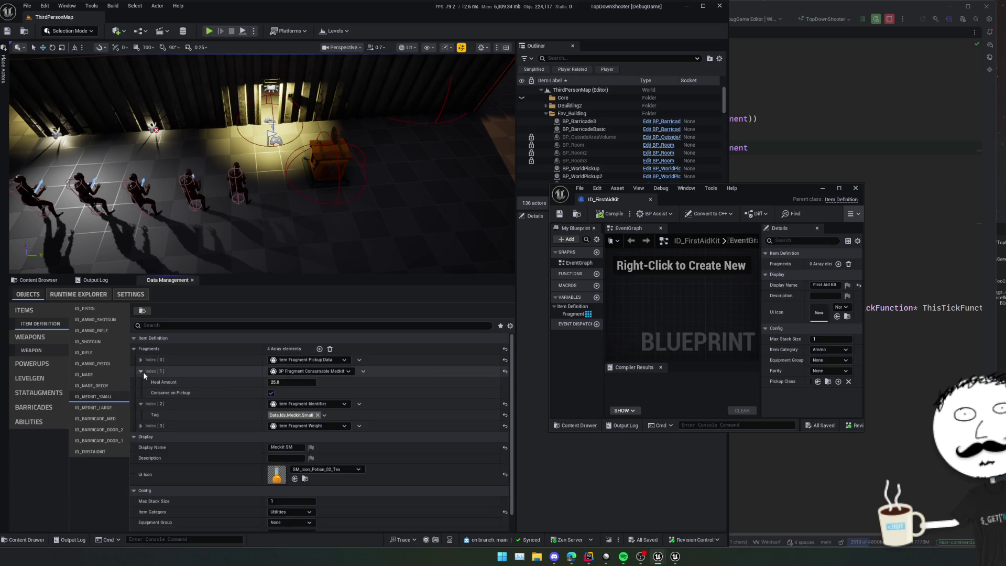
click(142, 371)
click(140, 360)
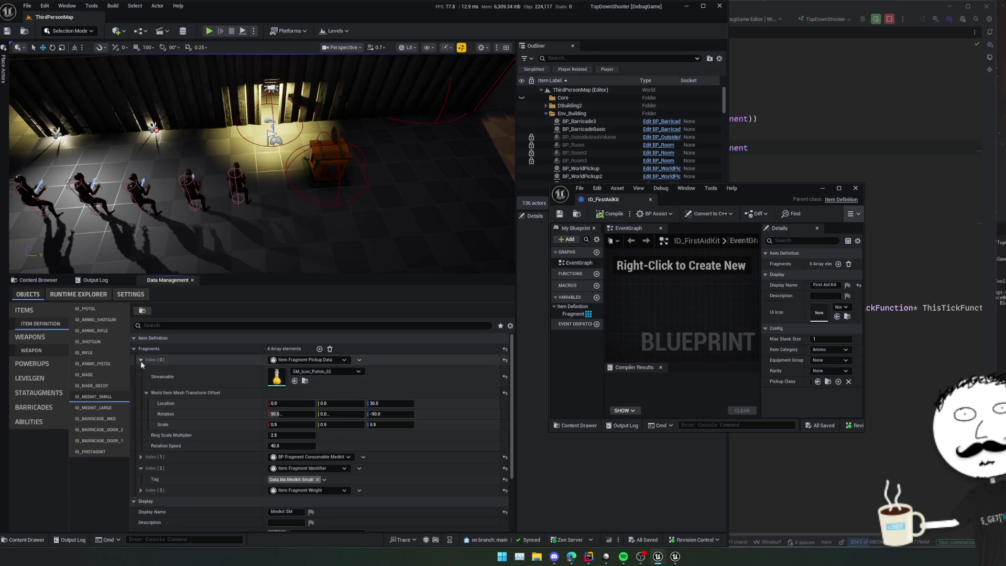